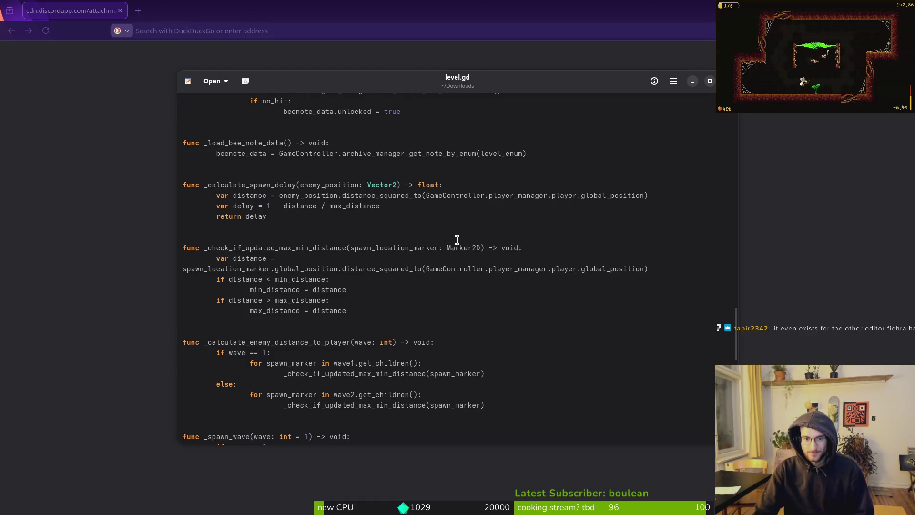
Close level.gd in GNOME Text Editor, then close the browser window.
{"action": "scroll", "coordinate": [449, 245], "scroll_direction": "up", "scroll_amount": 3}
{"action": "key", "text": "ctrl+w"}
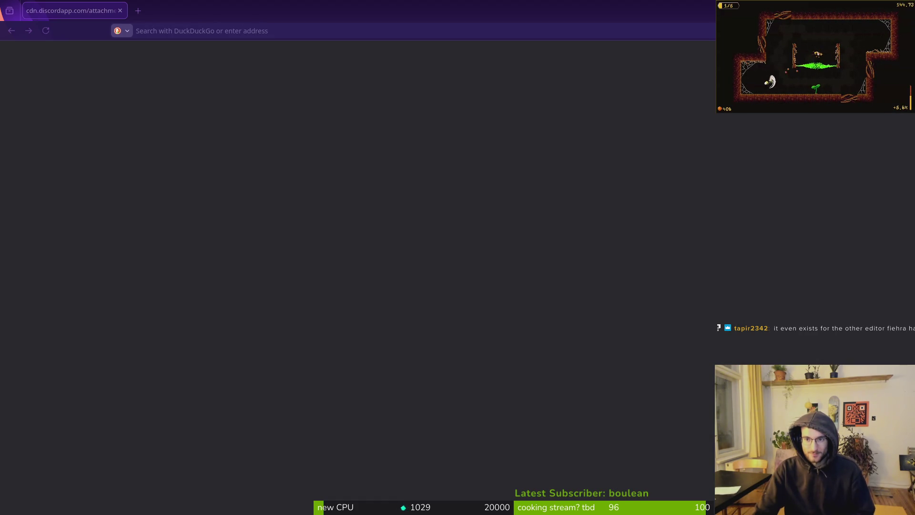
{"action": "left_click", "coordinate": [120, 11]}
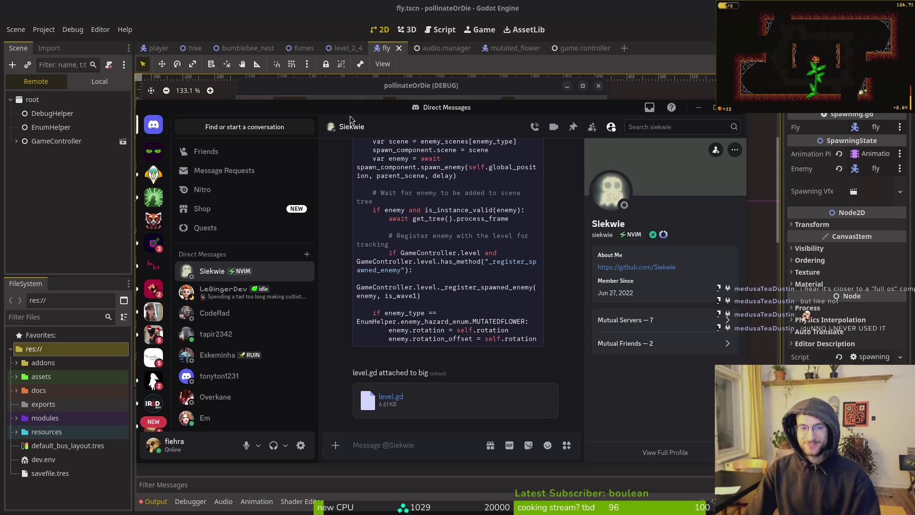
Hide Discord, stop the pollinateOrDie debug game, and collapse the finiteStateMachine node.
{"action": "key", "text": "super+s"}
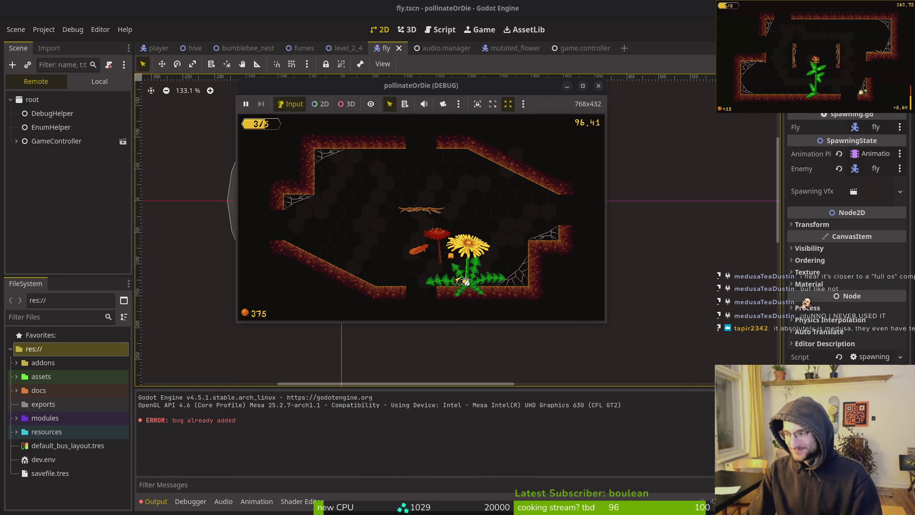
{"action": "left_click", "coordinate": [598, 86]}
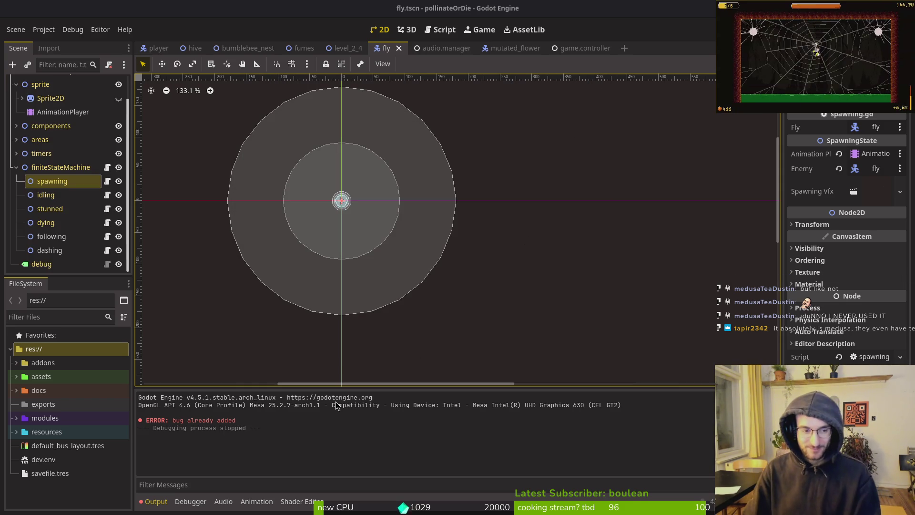
{"action": "left_click", "coordinate": [20, 169]}
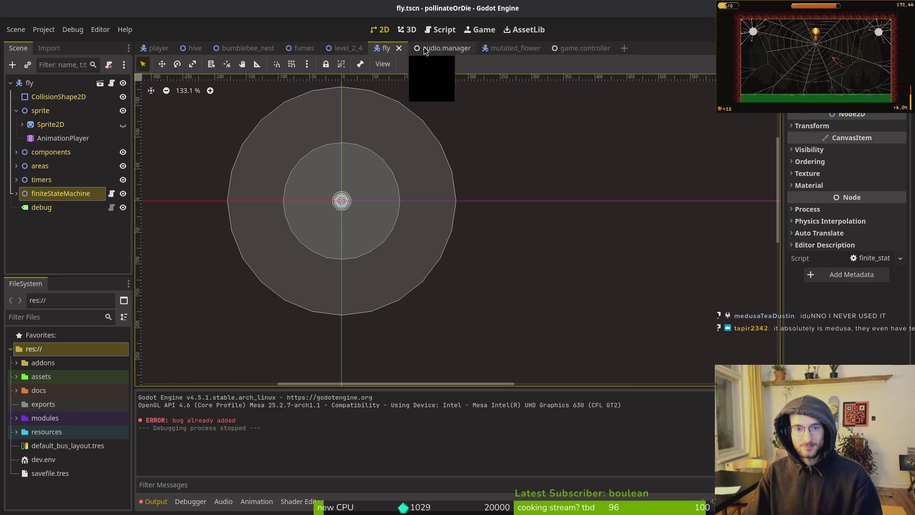
{"action": "left_click", "coordinate": [444, 48]}
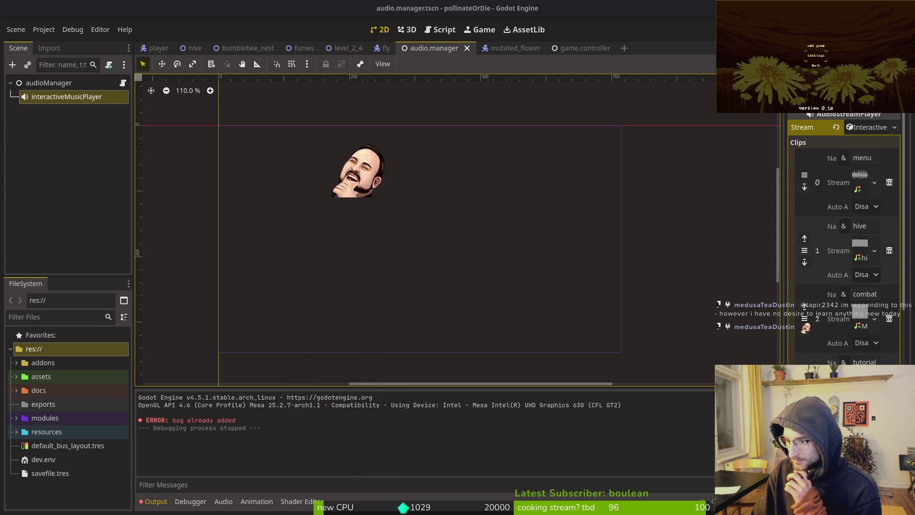
Open the interactive music player's Transition Editor for the menu, hive, combat, tutorial, explore and boss clips.
{"action": "key", "text": "Return"}
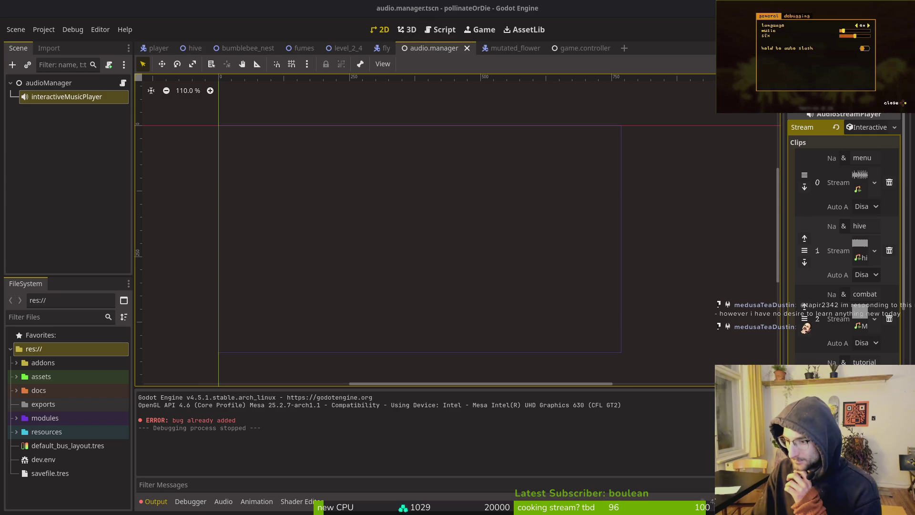
{"action": "key", "text": "Escape"}
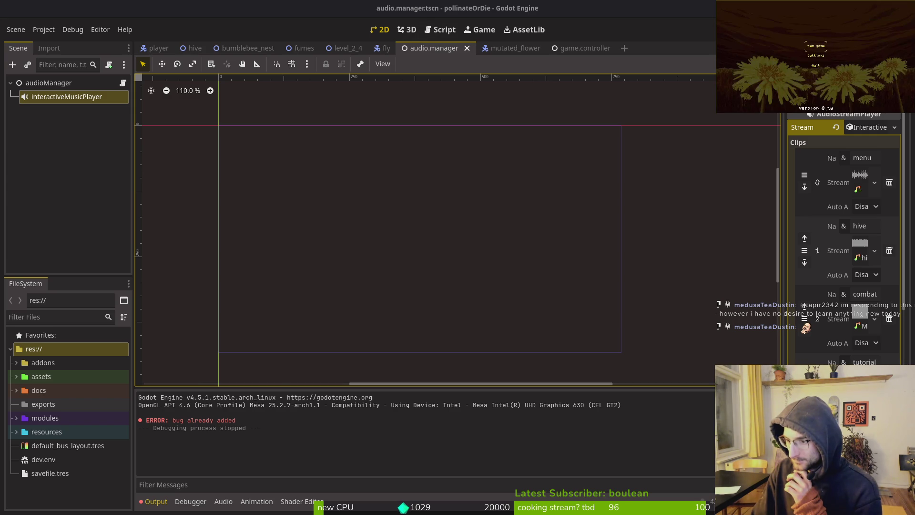
{"action": "key", "text": "Return"}
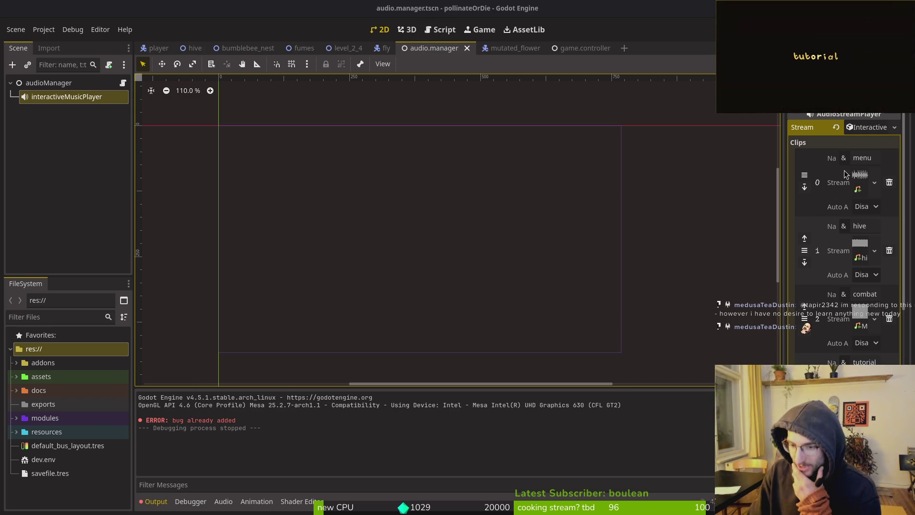
{"action": "scroll", "coordinate": [844, 238], "scroll_direction": "down", "scroll_amount": 5}
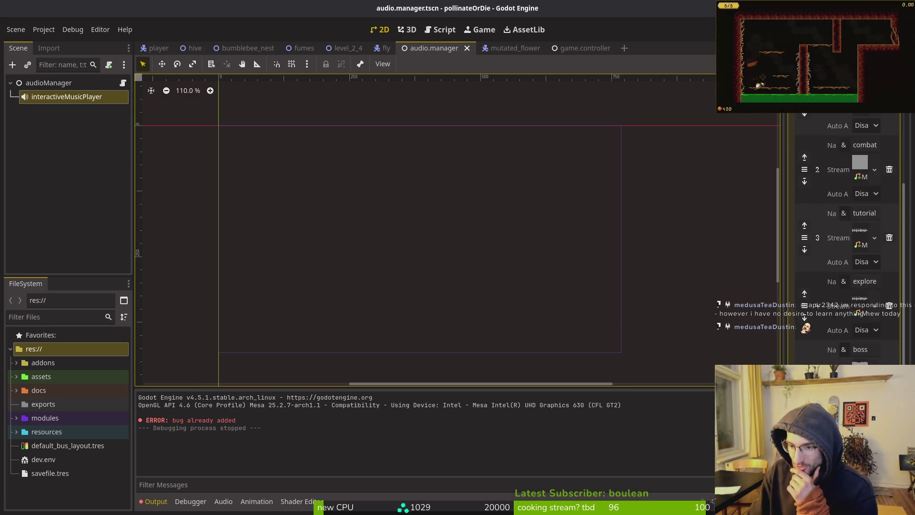
{"action": "left_click", "coordinate": [846, 376]}
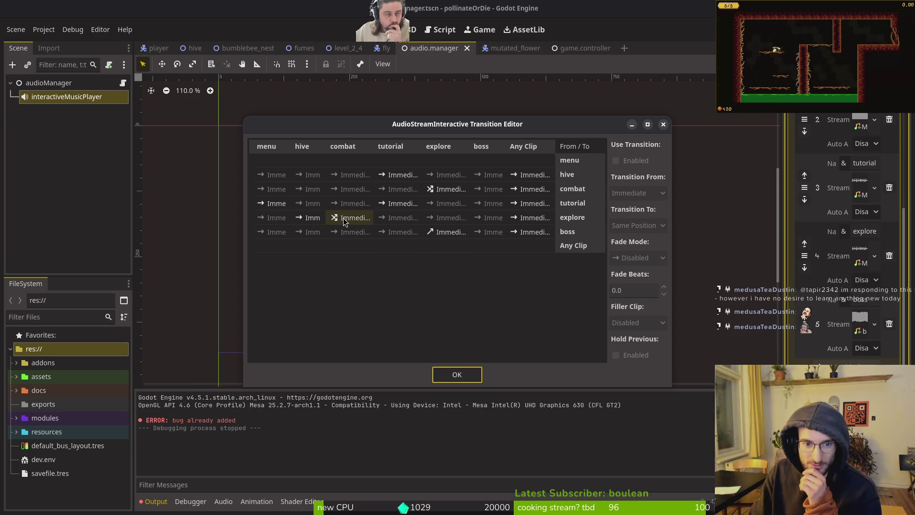
Select the combat-to-explore transition, keeping Cross-Fade mode and an Immediate start.
{"action": "left_click", "coordinate": [346, 219]}
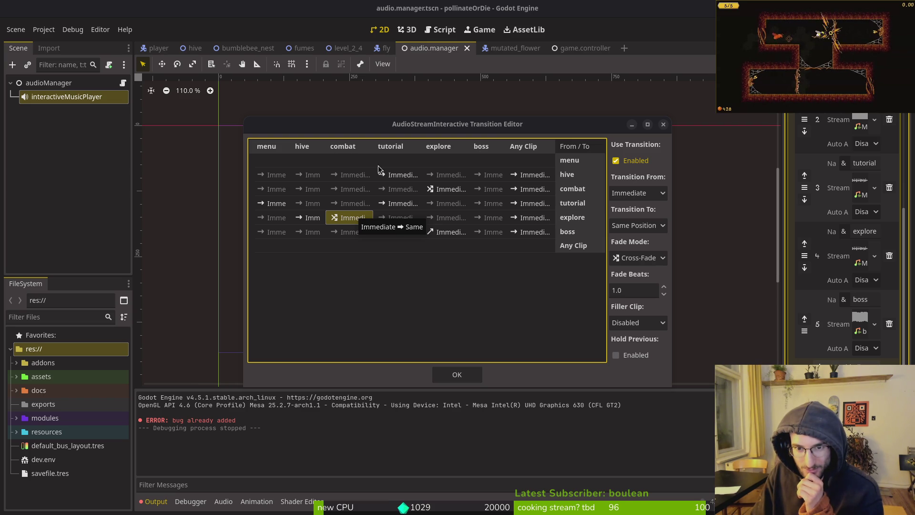
{"action": "left_click", "coordinate": [447, 190]}
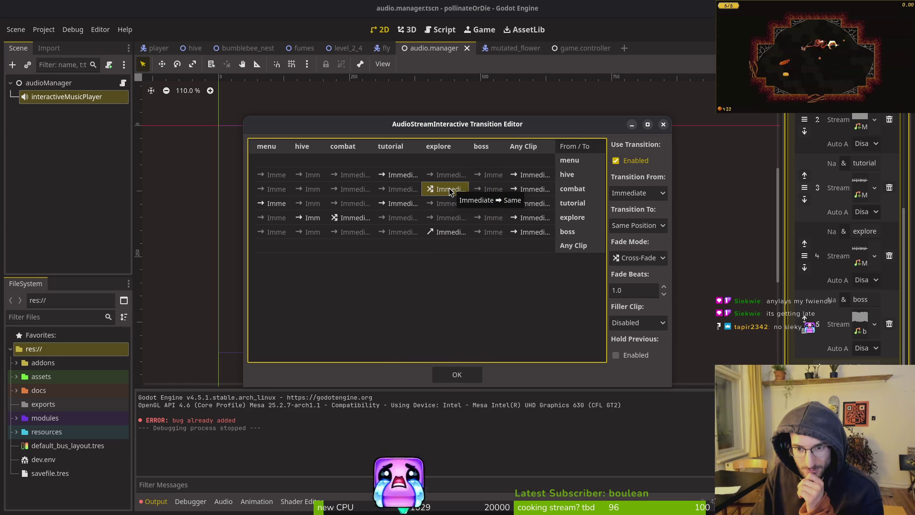
{"action": "left_click", "coordinate": [644, 258]}
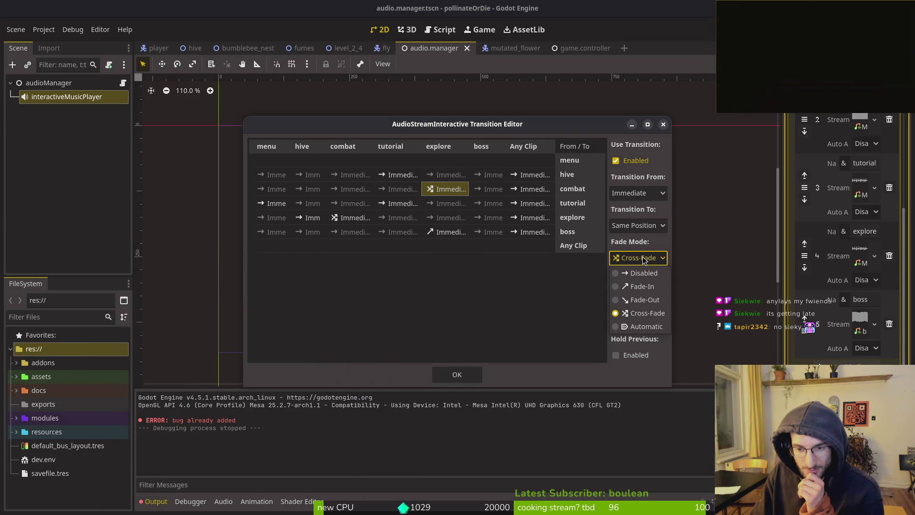
{"action": "left_click", "coordinate": [644, 260]}
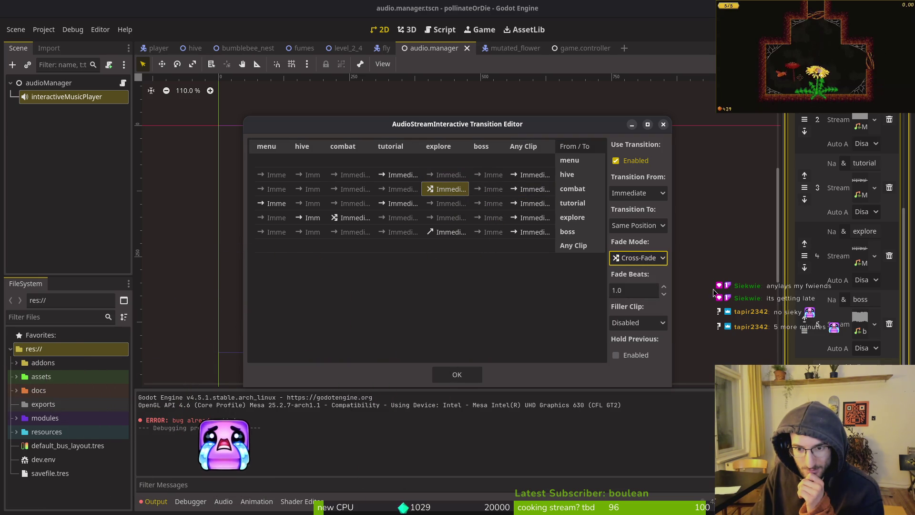
{"action": "left_click", "coordinate": [663, 193]}
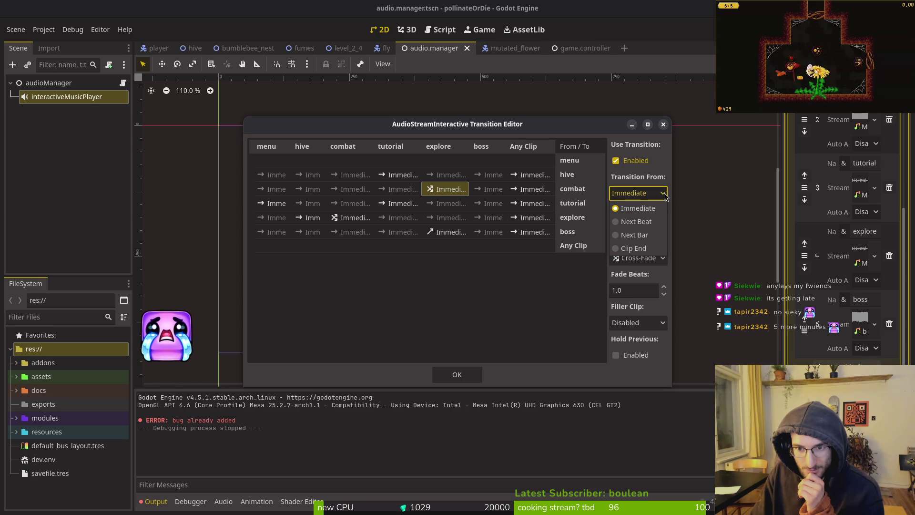
{"action": "left_click", "coordinate": [644, 214]}
Set its Fade Beats to 10.0, confirm, then run the game and continue into the hive.
{"action": "left_click", "coordinate": [665, 288]}
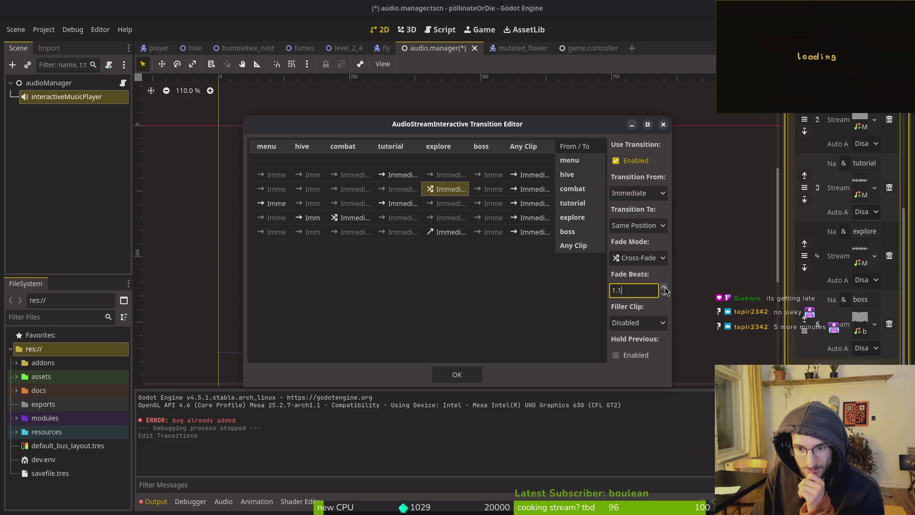
{"action": "left_click", "coordinate": [625, 294]}
{"action": "key", "text": "BackSpace"}
{"action": "type", "text": "4"}
{"action": "key", "text": "Return"}
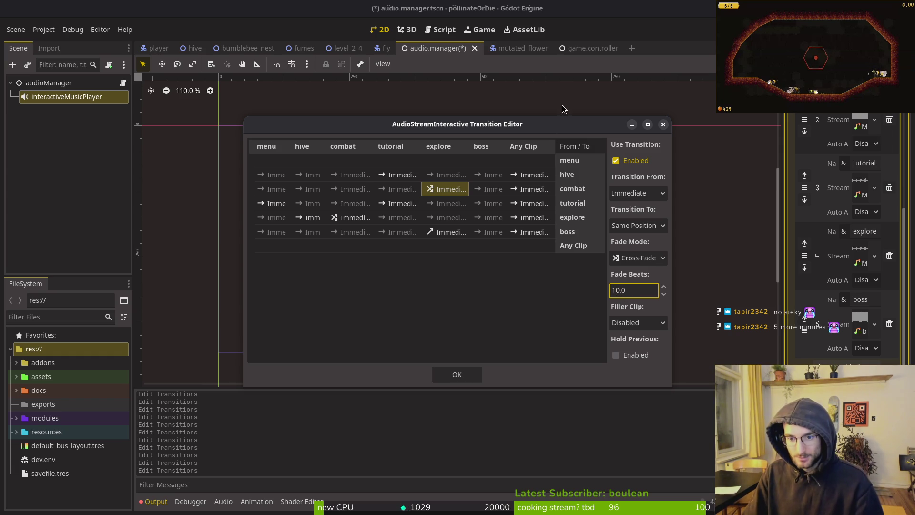
{"action": "left_click", "coordinate": [663, 125]}
{"action": "key", "text": "F5"}
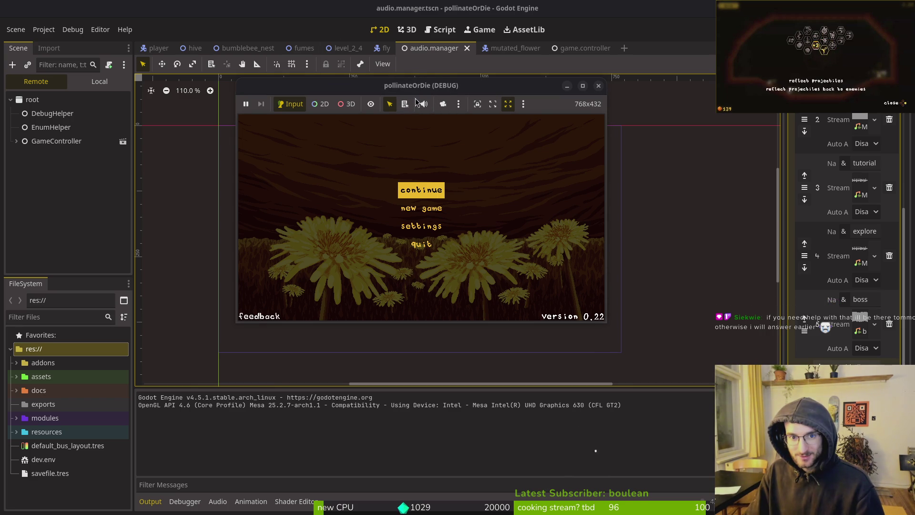
{"action": "left_click", "coordinate": [421, 190]}
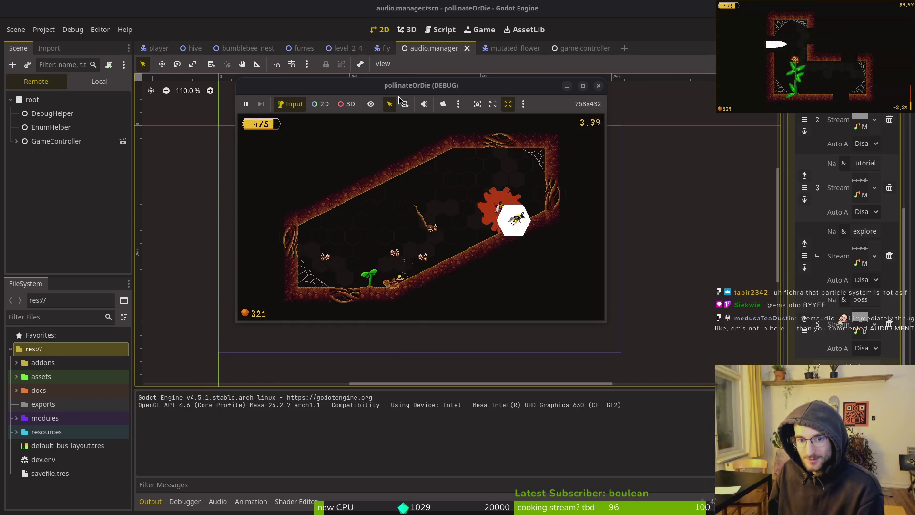
Pause the game, toggle the language in Settings back to English, and resume.
{"action": "key", "text": "Escape"}
{"action": "key", "text": "Down"}
{"action": "key", "text": "Return"}
{"action": "key", "text": "Right"}
{"action": "key", "text": "Left"}
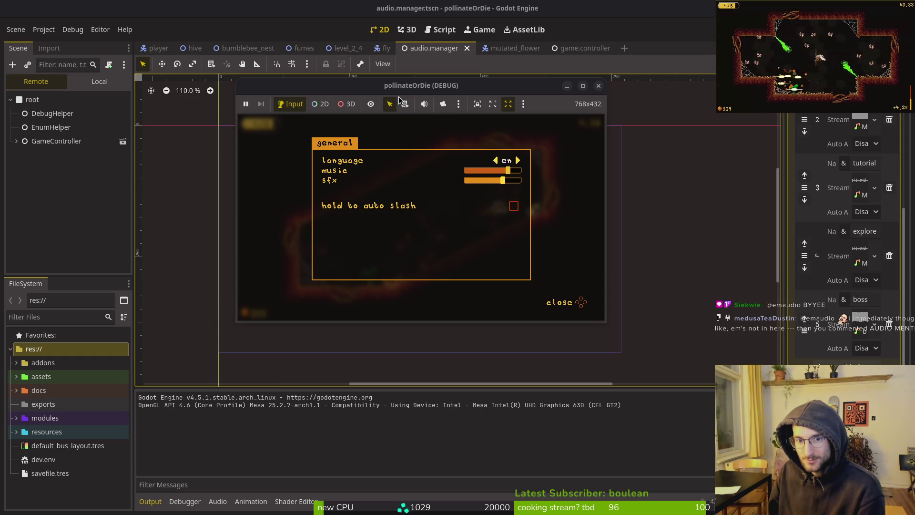
{"action": "key", "text": "Escape"}
{"action": "key", "text": "Escape"}
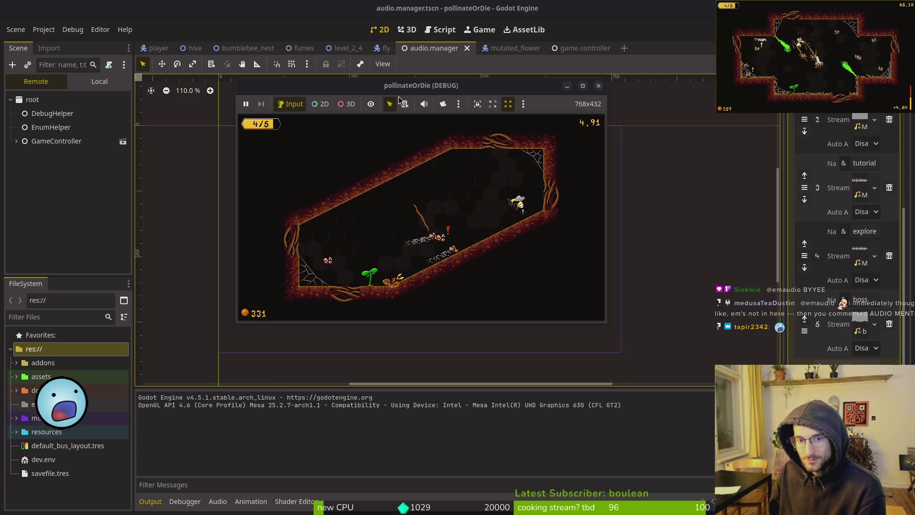
{"action": "key", "text": "Escape"}
Return from the level to the hive and pause there at the continue/settings/quit menu.
{"action": "key", "text": "Down"}
{"action": "key", "text": "Return"}
{"action": "key", "text": "Left"}
{"action": "key", "text": "Return"}
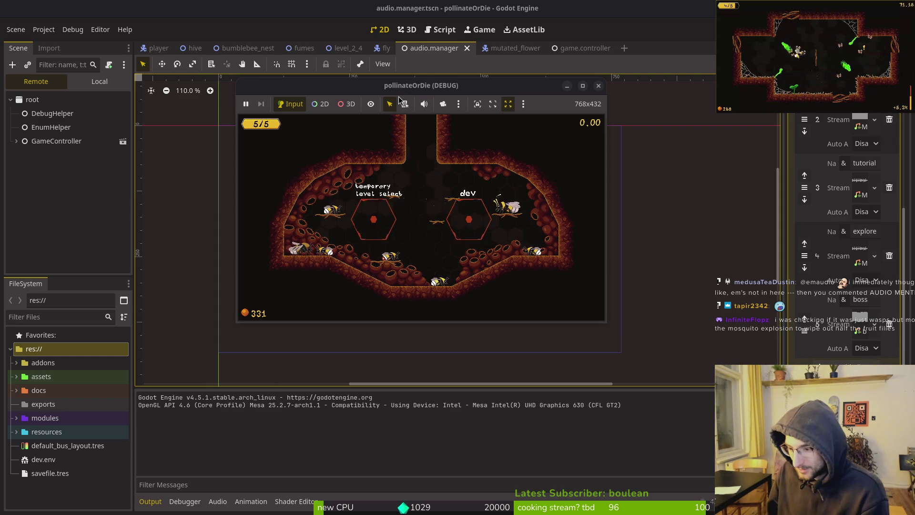
{"action": "key", "text": "Escape"}
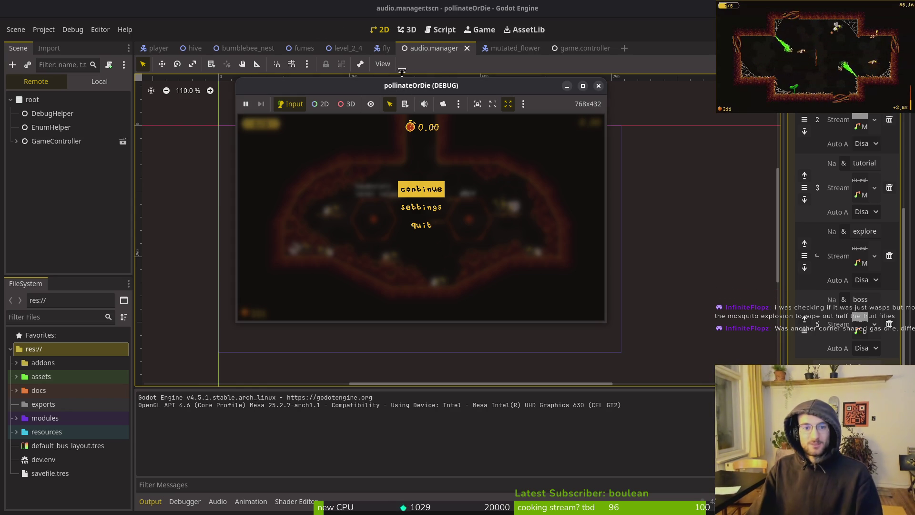
{"action": "left_click", "coordinate": [325, 38]}
Show the level_2_4 scene in the 2D editor and select its NavigationRegion2D node.
{"action": "left_click", "coordinate": [353, 49]}
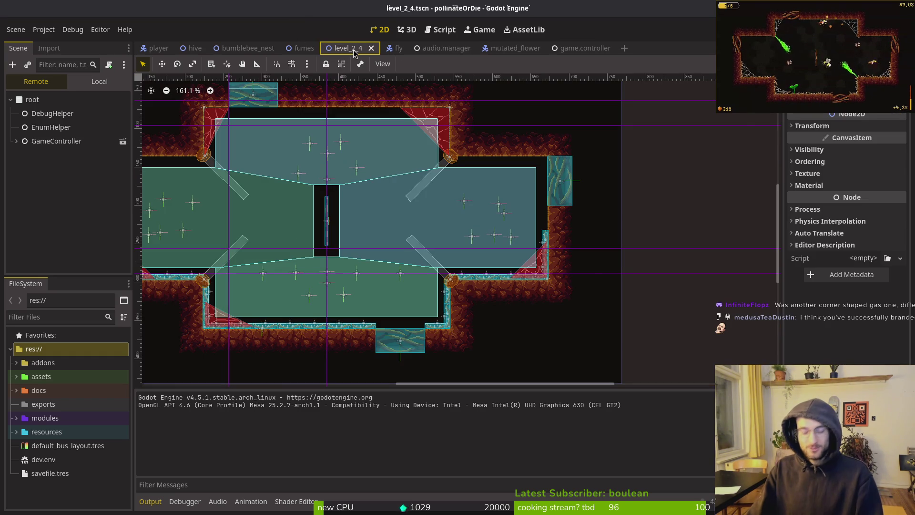
{"action": "scroll", "coordinate": [501, 288], "scroll_direction": "left", "scroll_amount": 5}
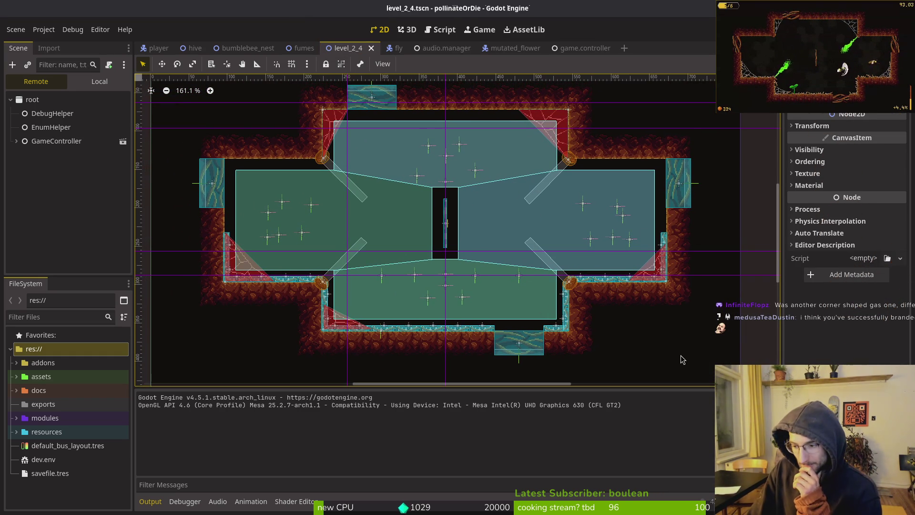
{"action": "scroll", "coordinate": [403, 274], "scroll_direction": "down", "scroll_amount": 4}
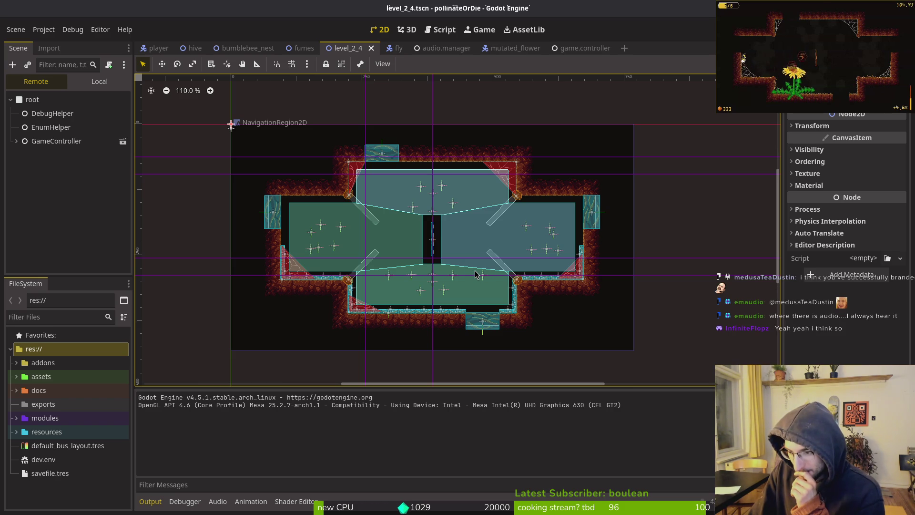
{"action": "key", "text": "Escape"}
{"action": "key", "text": "Escape"}
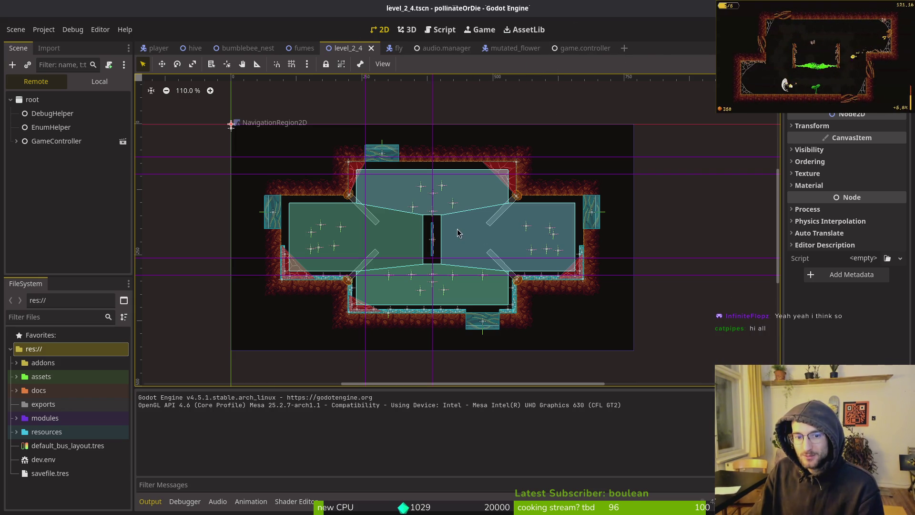
{"action": "left_click", "coordinate": [231, 125]}
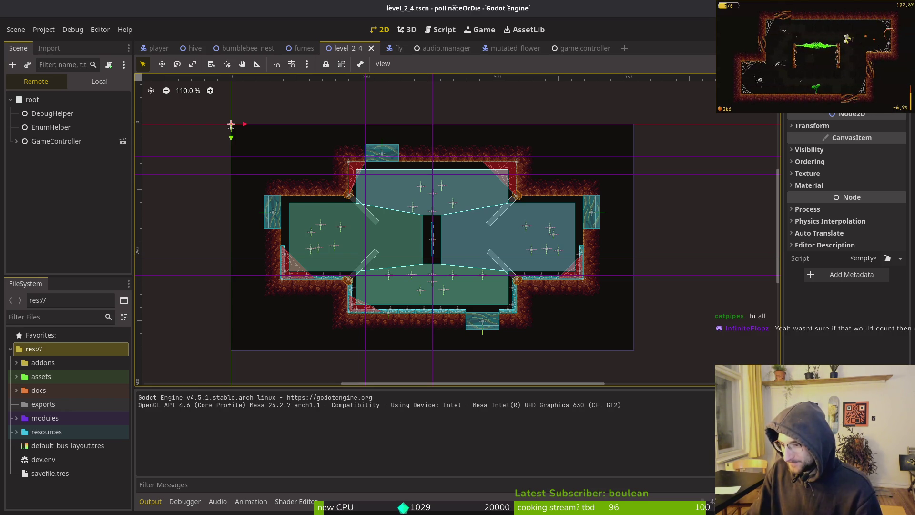
{"action": "key", "text": "alt+Tab"}
Launch vim and open the mosquito's exploding.gd script via Find Files.
{"action": "type", "text": "vim"}
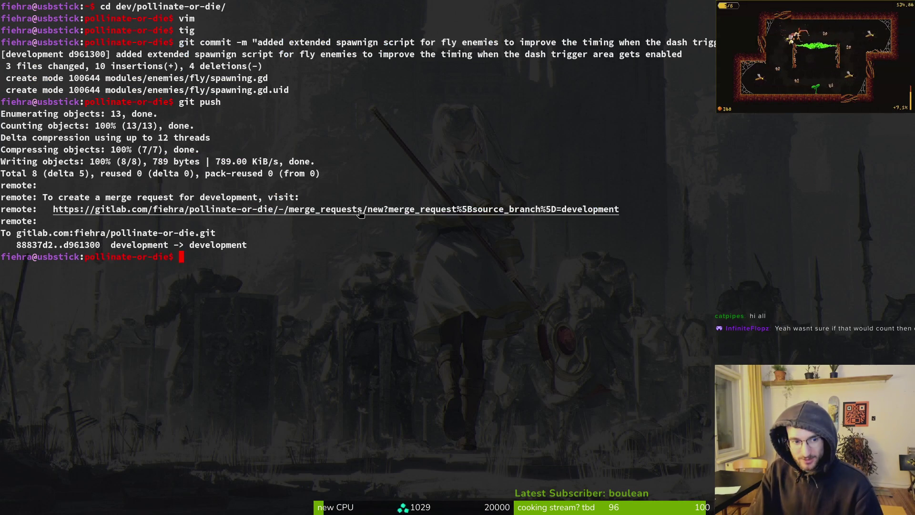
{"action": "key", "text": "Return"}
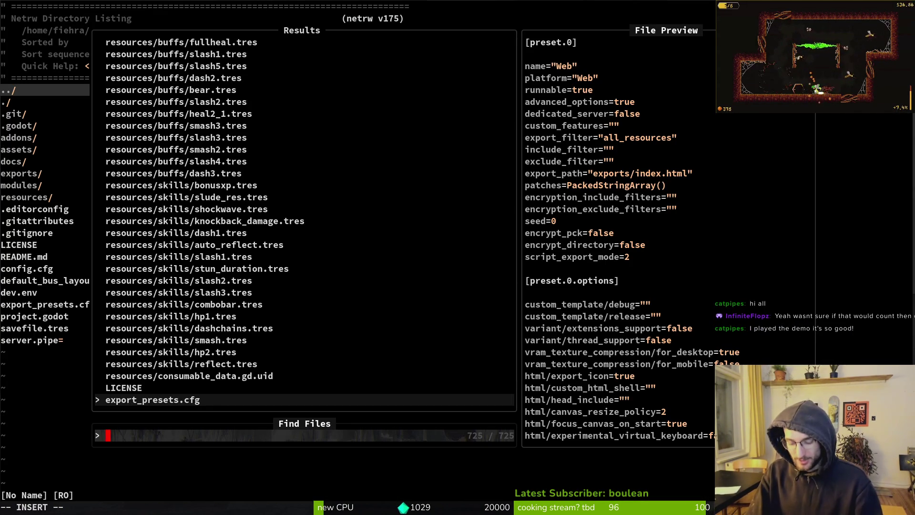
{"action": "type", "text": "mosexp"}
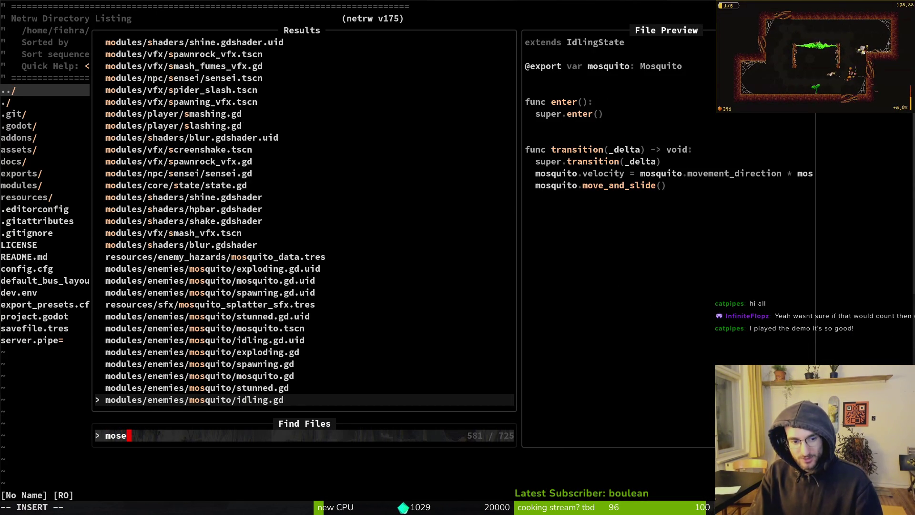
{"action": "key", "text": "Return"}
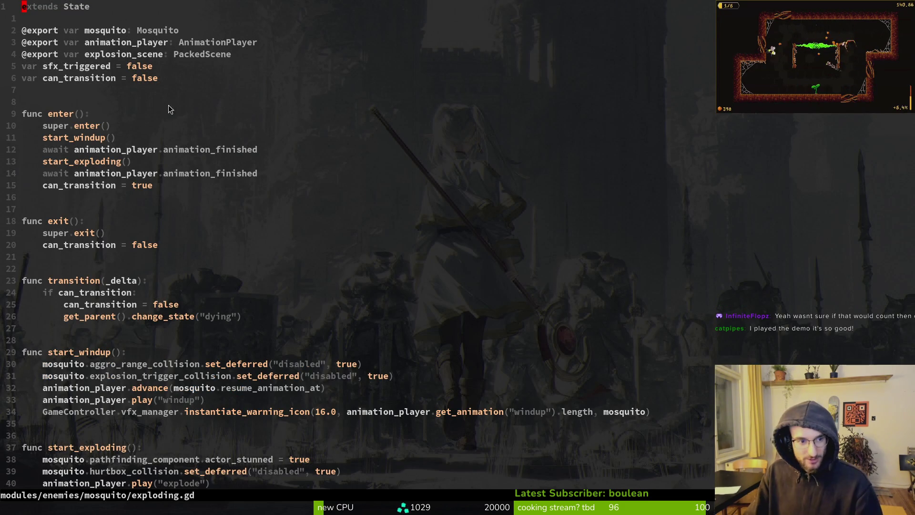
{"action": "left_click", "coordinate": [235, 318]}
{"action": "left_click", "coordinate": [223, 318]}
{"action": "scroll", "coordinate": [224, 318], "scroll_direction": "down", "scroll_amount": 3}
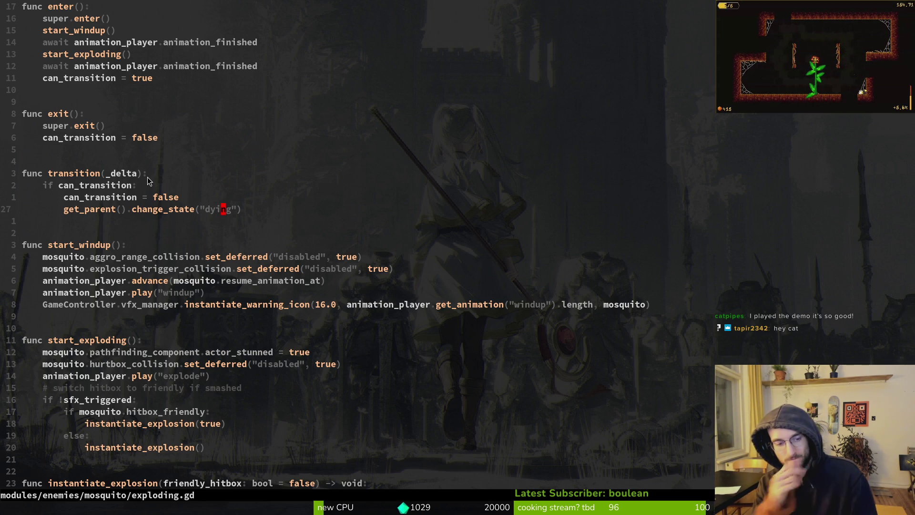
{"action": "scroll", "coordinate": [257, 298], "scroll_direction": "down", "scroll_amount": 2}
{"action": "scroll", "coordinate": [260, 293], "scroll_direction": "down", "scroll_amount": 4}
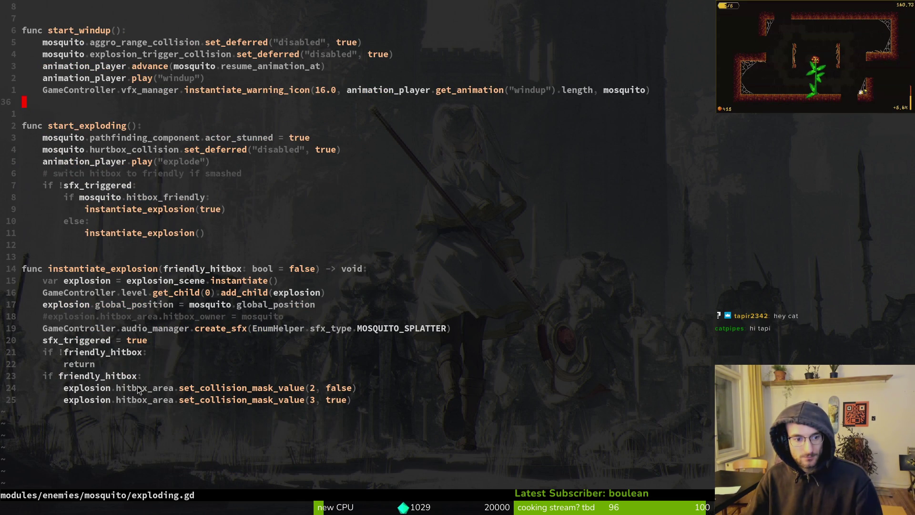
Delete the commented-out hitbox_owner line and save exploding.gd with :w.
{"action": "left_click", "coordinate": [132, 319]}
{"action": "key", "text": "shift+v"}
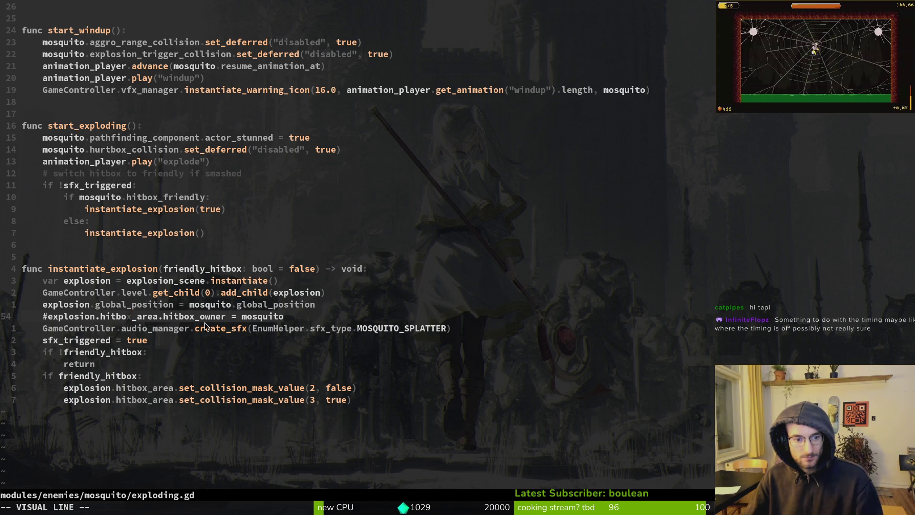
{"action": "key", "text": "Escape"}
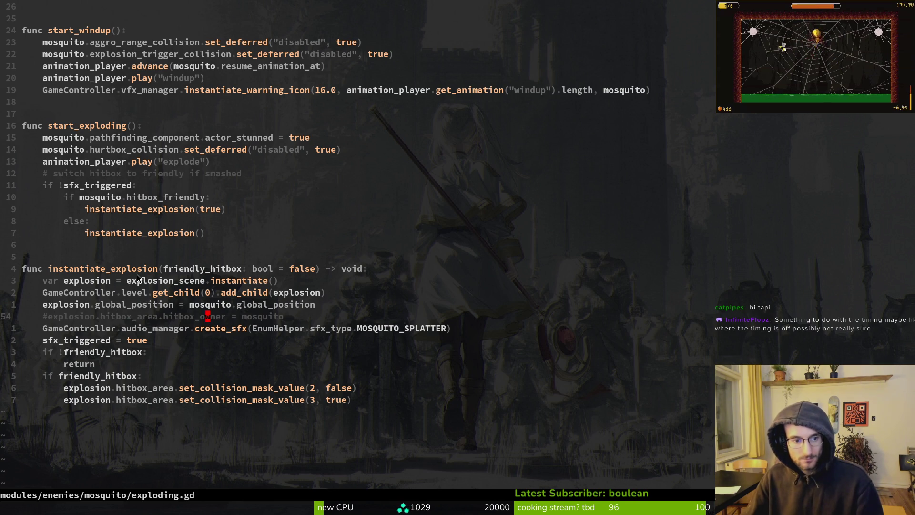
{"action": "key", "text": "d"}
{"action": "key", "text": "d"}
{"action": "left_click", "coordinate": [218, 317]}
{"action": "type", "text": ":w"}
{"action": "key", "text": "Return"}
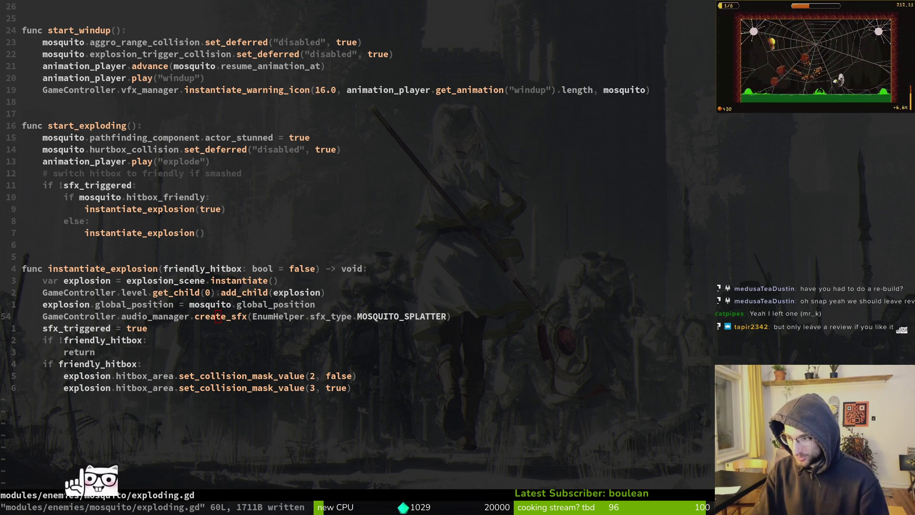
Search the Steam store for 'pollinate' and open the Pollinate or Die page.
{"action": "left_click_drag", "start_coordinate": [3, 410], "coordinate": [170, 70]}
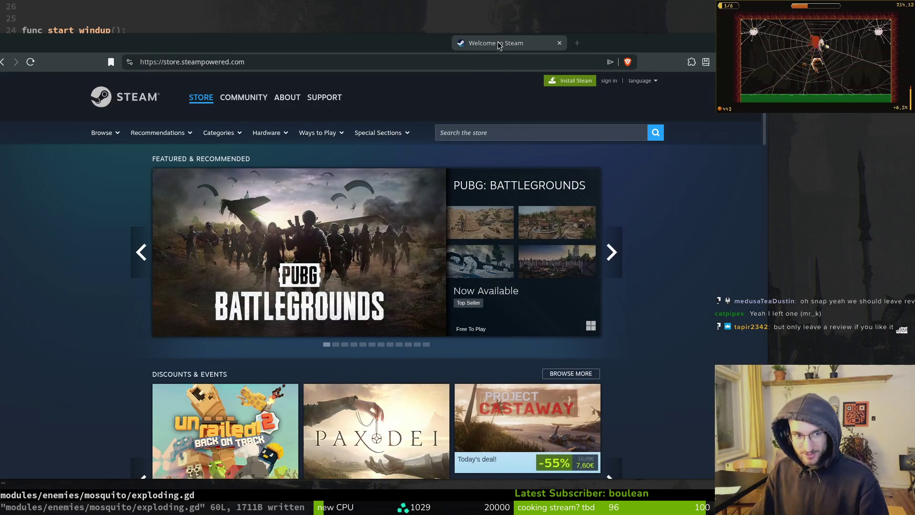
{"action": "left_click", "coordinate": [460, 132]}
{"action": "type", "text": "pollinate"}
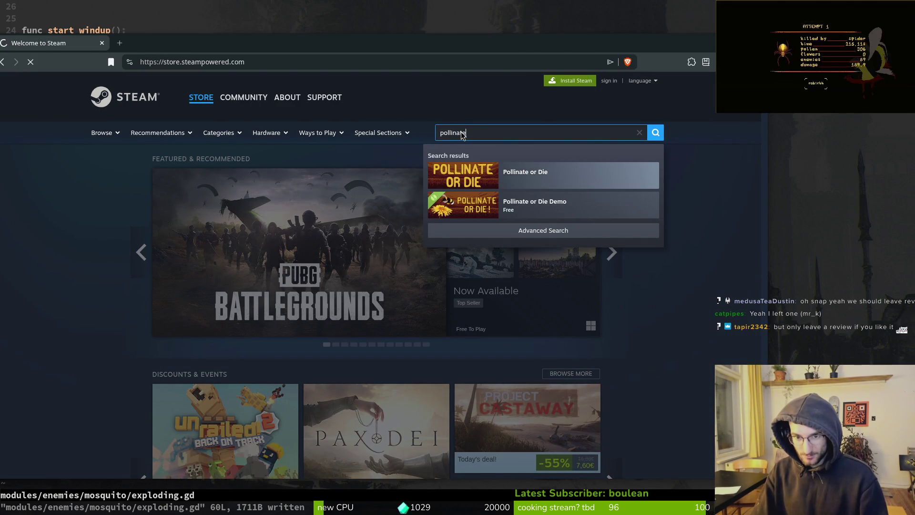
{"action": "key", "text": "Return"}
{"action": "scroll", "coordinate": [365, 290], "scroll_direction": "down", "scroll_amount": 6}
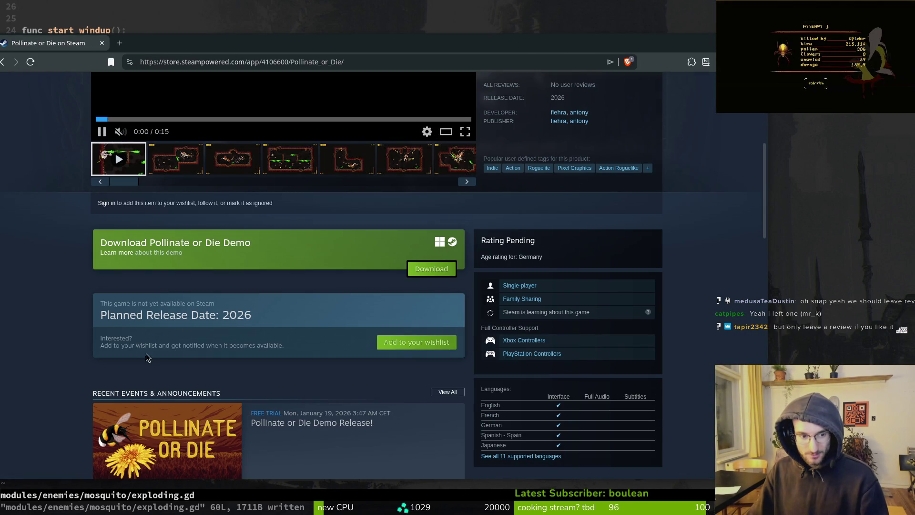
{"action": "scroll", "coordinate": [175, 339], "scroll_direction": "down", "scroll_amount": 5}
{"action": "scroll", "coordinate": [196, 339], "scroll_direction": "up", "scroll_amount": 7}
Open the Pollinate or Die Demo store page and shift the browser window right.
{"action": "left_click", "coordinate": [117, 367]}
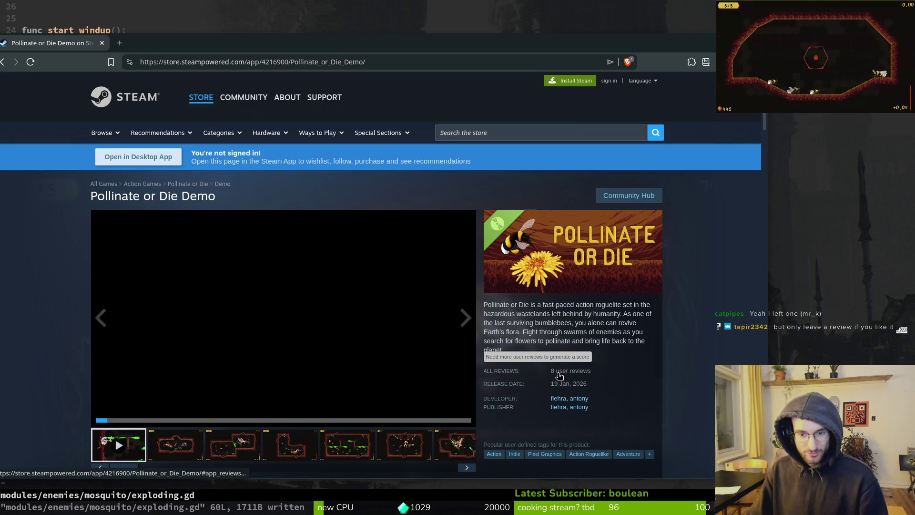
{"action": "scroll", "coordinate": [419, 335], "scroll_direction": "down", "scroll_amount": 15}
{"action": "scroll", "coordinate": [418, 336], "scroll_direction": "up", "scroll_amount": 15}
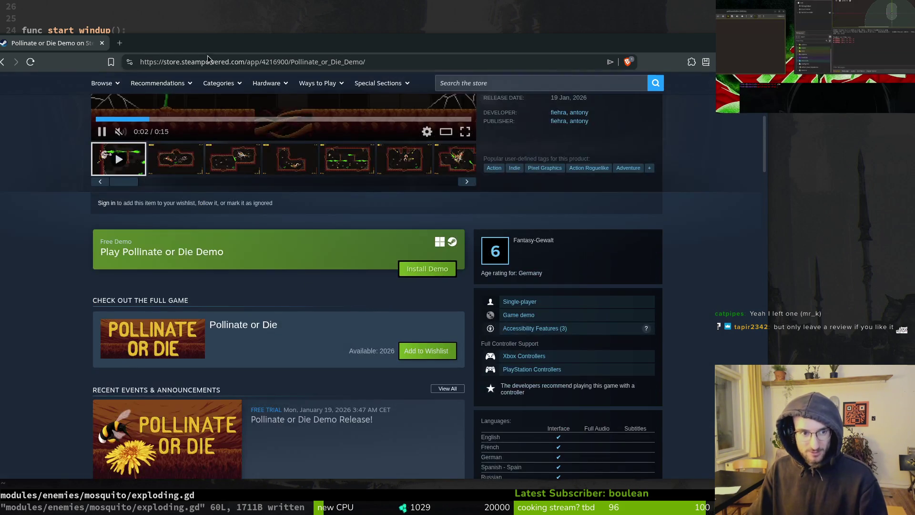
{"action": "left_click_drag", "start_coordinate": [99, 43], "coordinate": [203, 32]}
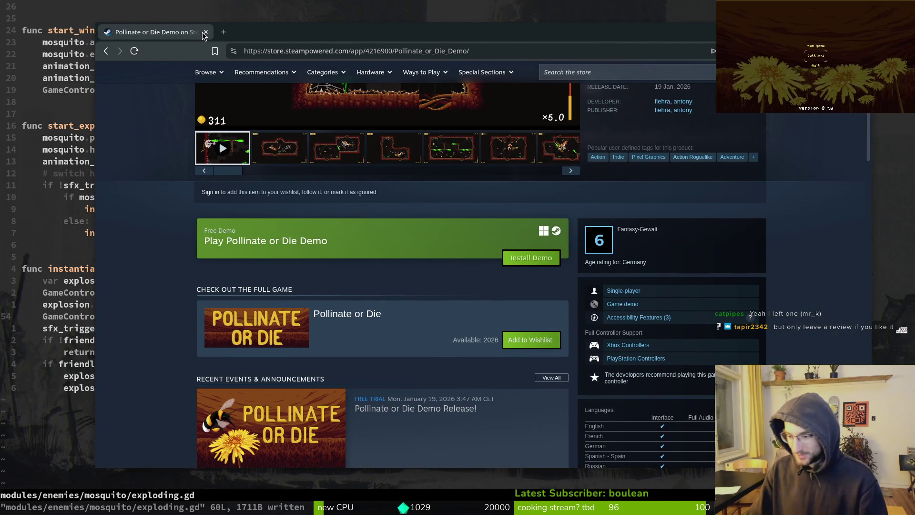
{"action": "left_click", "coordinate": [816, 55]}
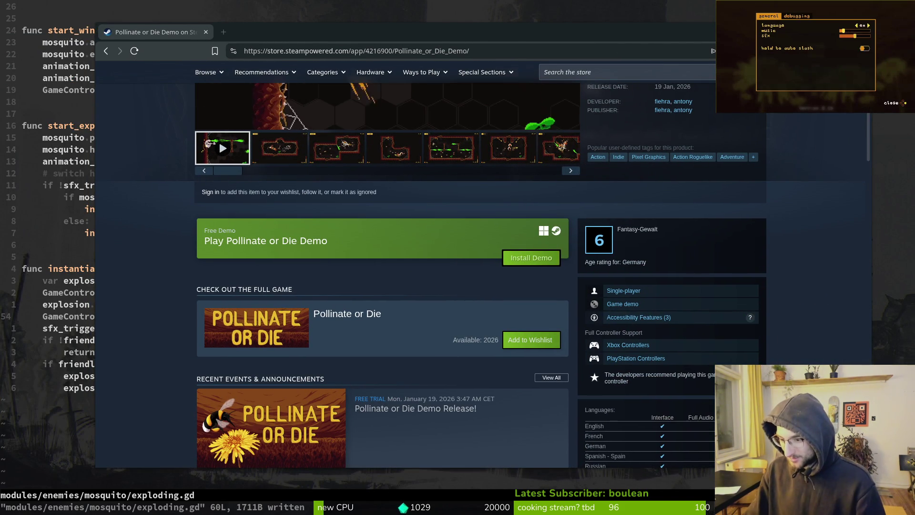
Return the game to its main menu, then highlight passages of the Demo's exit-doors review.
{"action": "left_click", "coordinate": [891, 102]}
{"action": "scroll", "coordinate": [437, 330], "scroll_direction": "down", "scroll_amount": 20}
{"action": "scroll", "coordinate": [422, 243], "scroll_direction": "down", "scroll_amount": 12}
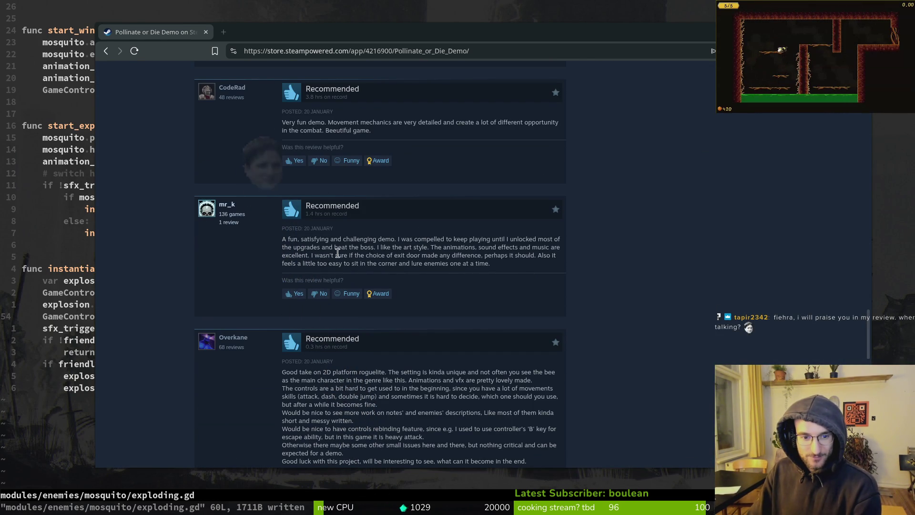
{"action": "mouse_move", "coordinate": [311, 256]}
{"action": "left_mouse_down"}
{"action": "mouse_move", "coordinate": [529, 249]}
{"action": "mouse_move", "coordinate": [524, 265]}
{"action": "mouse_move", "coordinate": [532, 252]}
{"action": "mouse_move", "coordinate": [491, 263]}
{"action": "mouse_move", "coordinate": [546, 256]}
{"action": "left_mouse_up"}
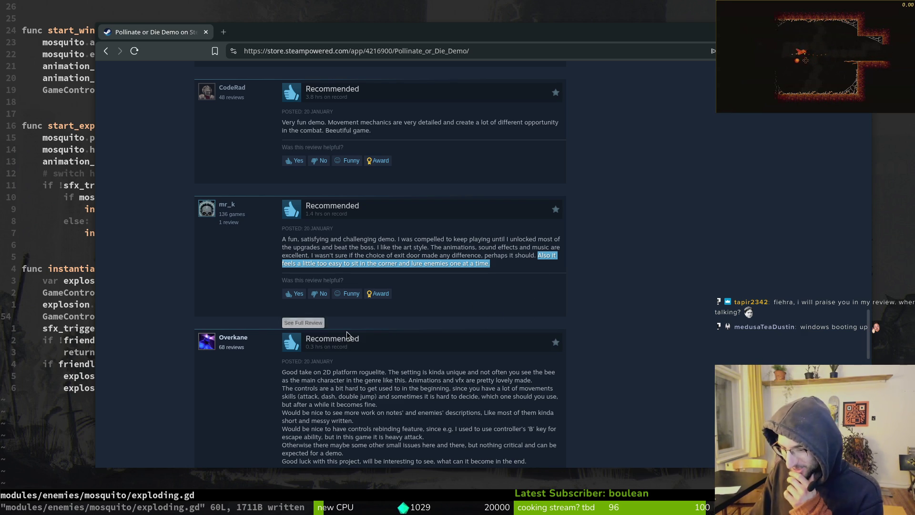
{"action": "left_click_drag", "start_coordinate": [475, 265], "coordinate": [303, 243]}
{"action": "double_click", "coordinate": [386, 247]}
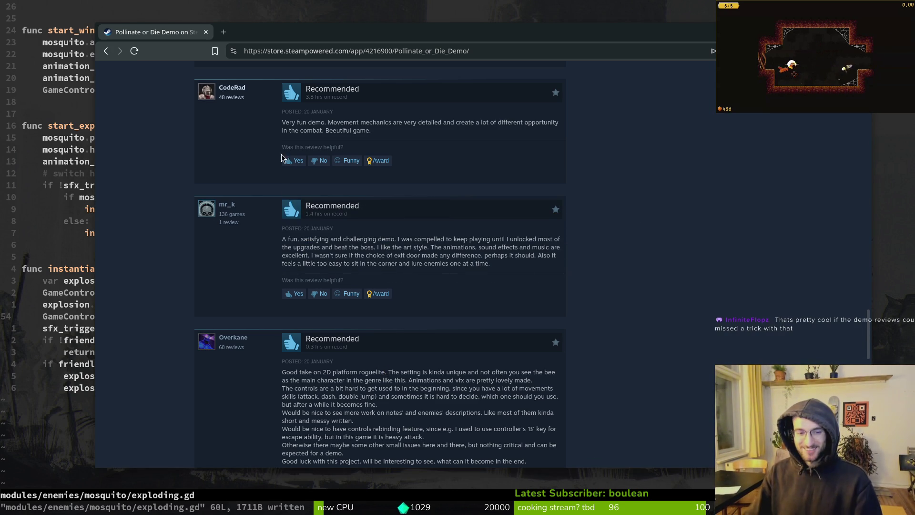
Scroll the Demo page past About and More Like This to the long platforming-and-controls review.
{"action": "scroll", "coordinate": [384, 367], "scroll_direction": "up", "scroll_amount": 15}
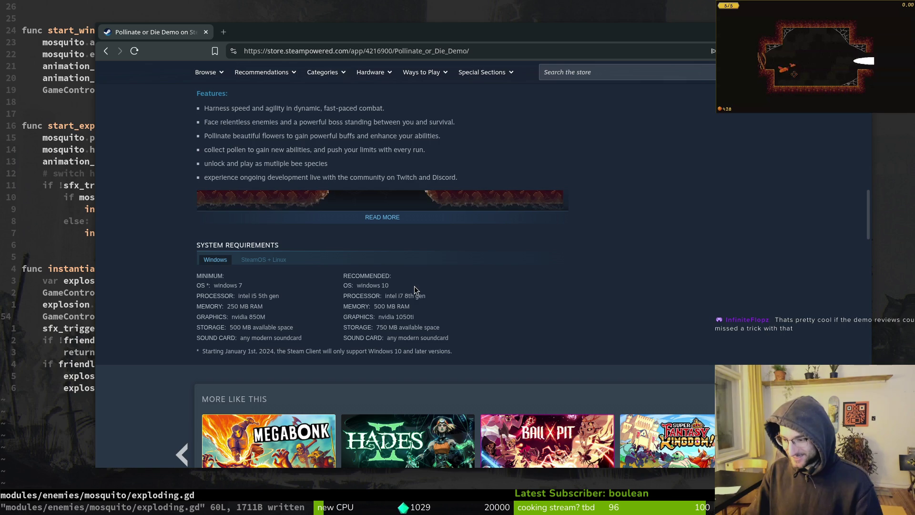
{"action": "scroll", "coordinate": [422, 286], "scroll_direction": "down", "scroll_amount": 5}
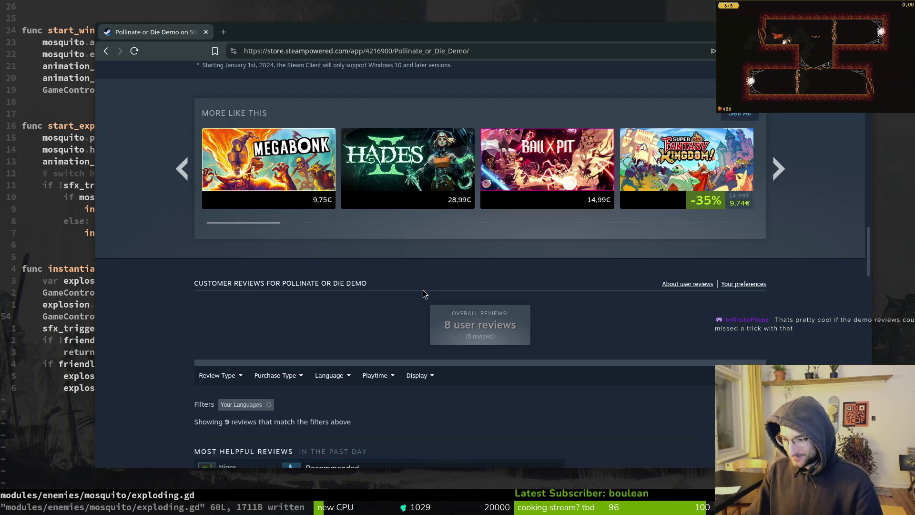
{"action": "scroll", "coordinate": [426, 287], "scroll_direction": "down", "scroll_amount": 5}
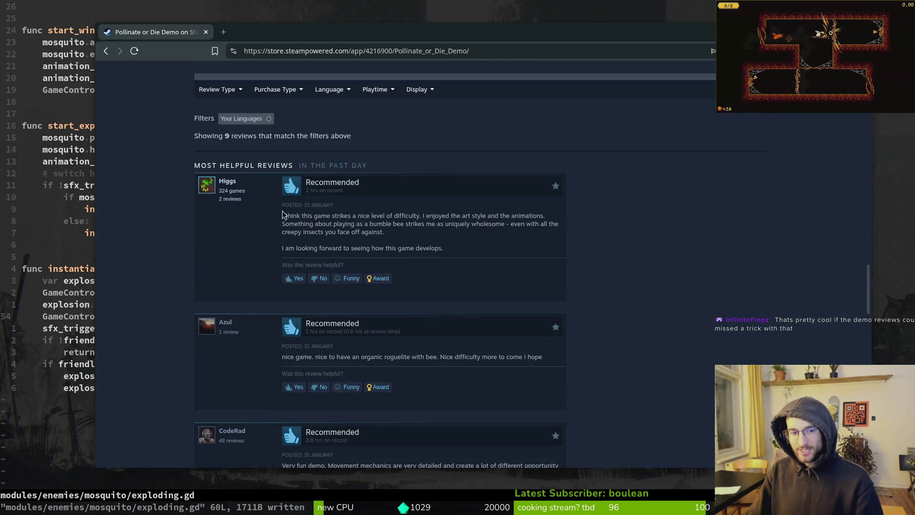
{"action": "scroll", "coordinate": [442, 250], "scroll_direction": "up", "scroll_amount": 20}
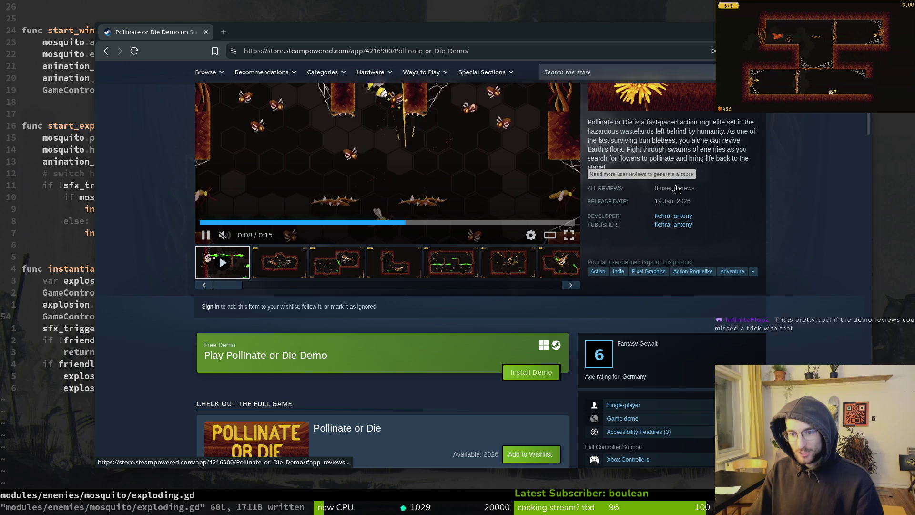
{"action": "mouse_move", "coordinate": [657, 193]}
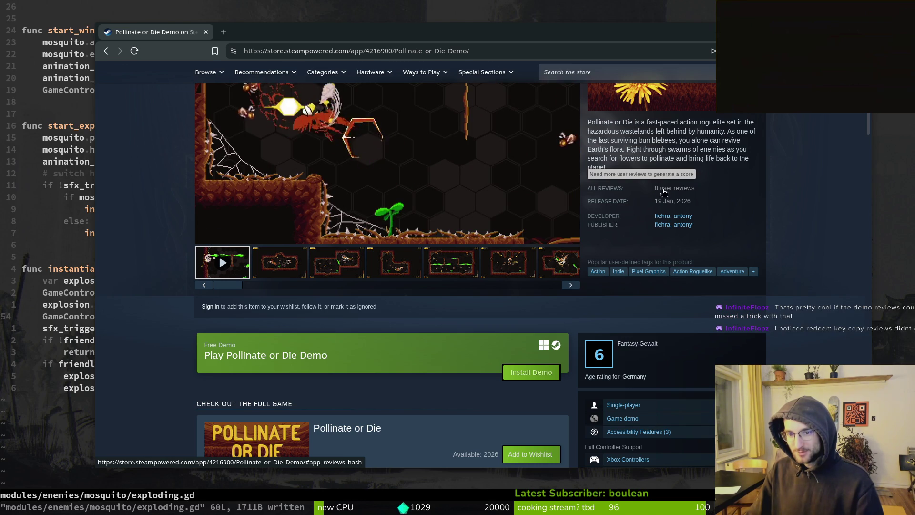
{"action": "scroll", "coordinate": [310, 193], "scroll_direction": "up", "scroll_amount": 3}
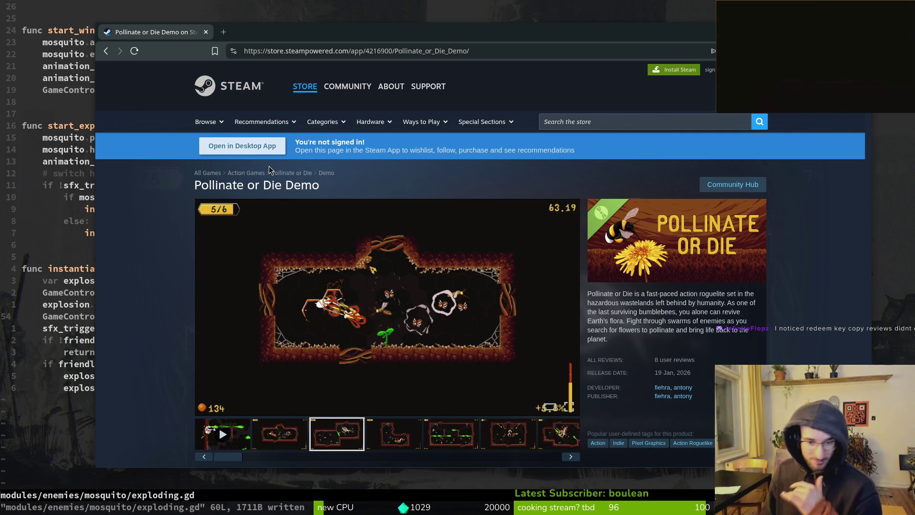
{"action": "scroll", "coordinate": [449, 316], "scroll_direction": "down", "scroll_amount": 5}
{"action": "scroll", "coordinate": [449, 316], "scroll_direction": "down", "scroll_amount": 20}
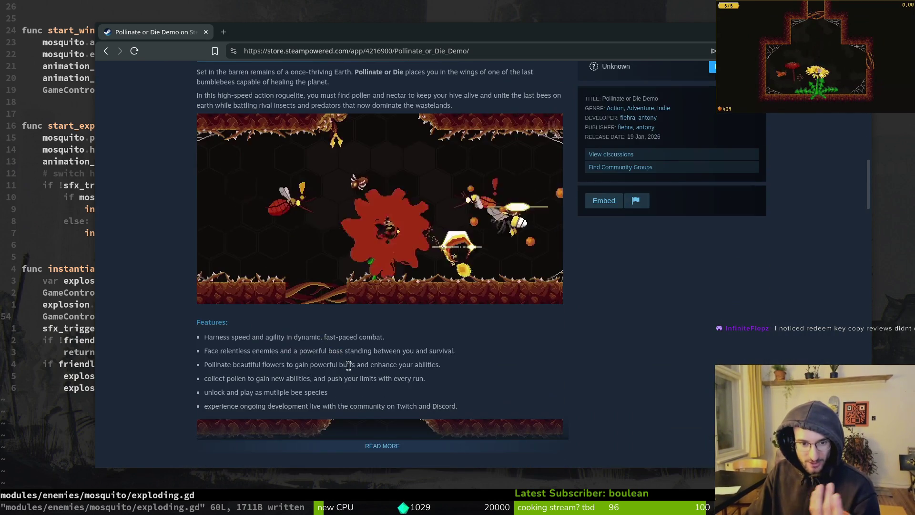
{"action": "scroll", "coordinate": [342, 289], "scroll_direction": "down", "scroll_amount": 8}
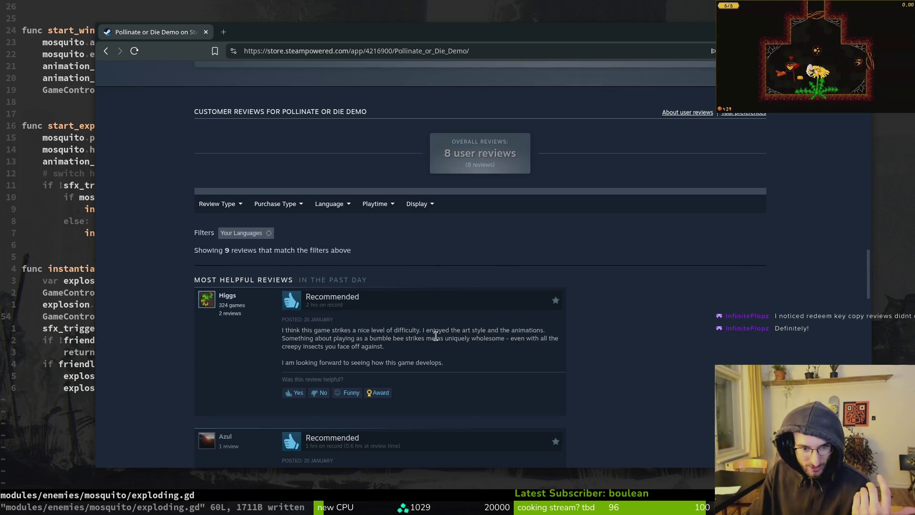
{"action": "scroll", "coordinate": [390, 155], "scroll_direction": "down", "scroll_amount": 4}
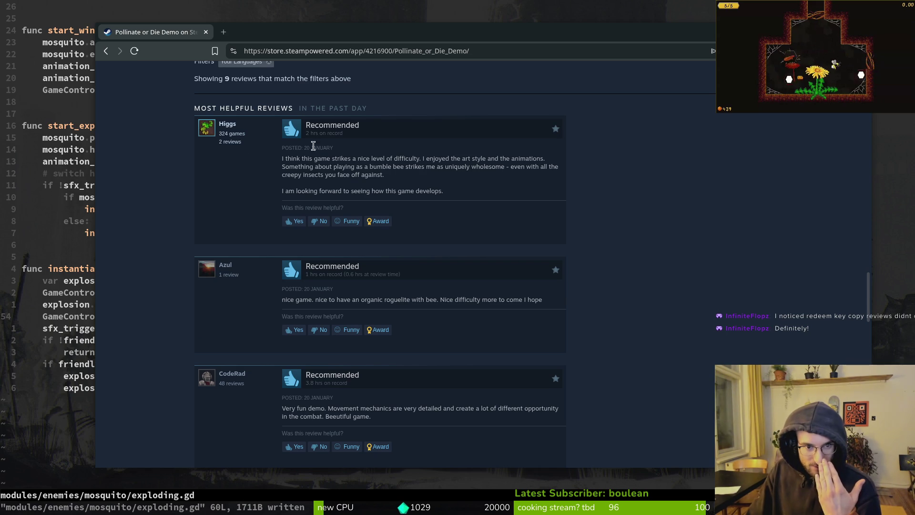
{"action": "scroll", "coordinate": [253, 106], "scroll_direction": "up", "scroll_amount": 20}
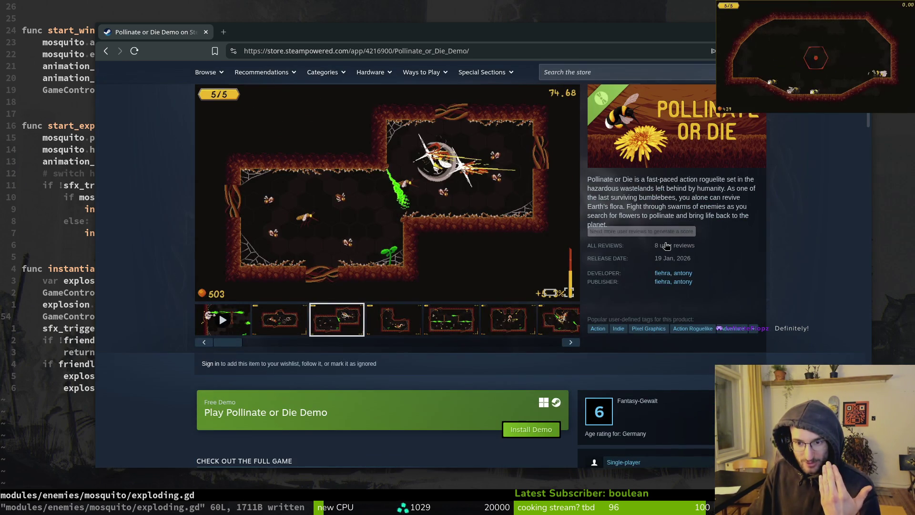
{"action": "scroll", "coordinate": [390, 249], "scroll_direction": "down", "scroll_amount": 20}
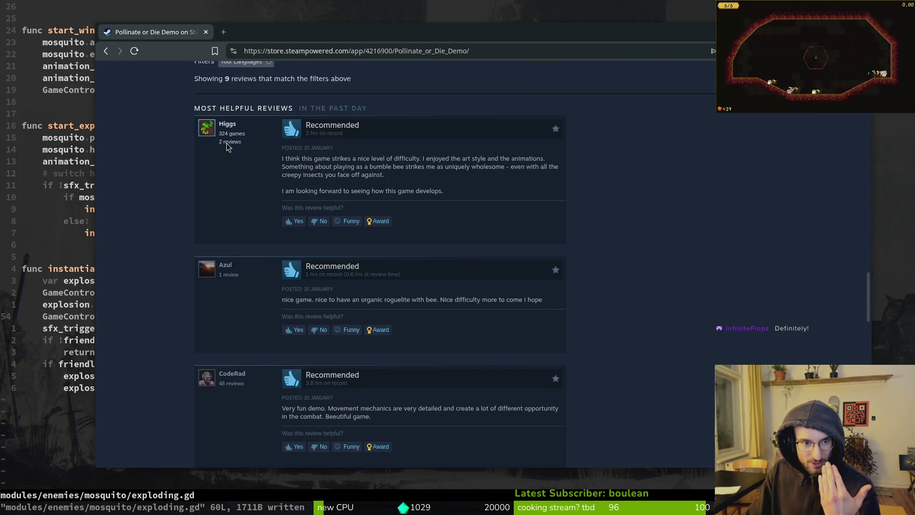
{"action": "scroll", "coordinate": [260, 209], "scroll_direction": "down", "scroll_amount": 3}
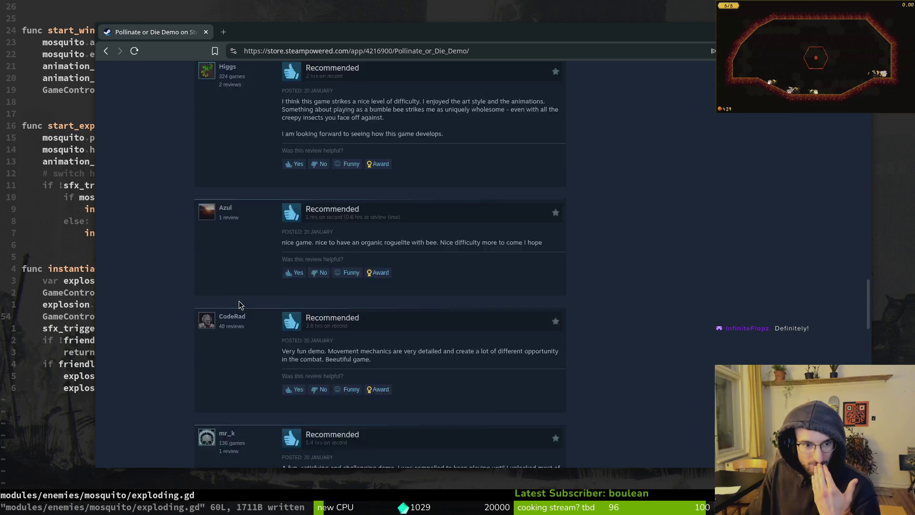
{"action": "scroll", "coordinate": [323, 294], "scroll_direction": "down", "scroll_amount": 2}
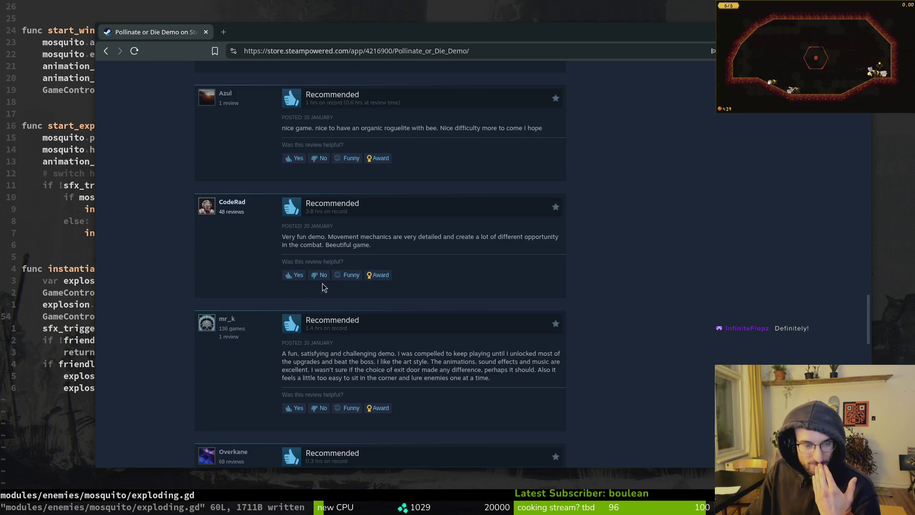
{"action": "scroll", "coordinate": [379, 275], "scroll_direction": "down", "scroll_amount": 4}
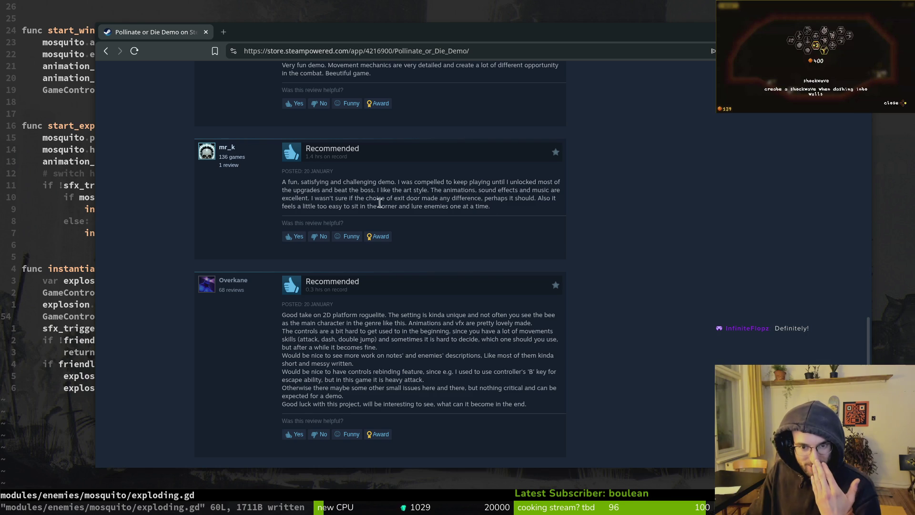
{"action": "left_click_drag", "start_coordinate": [309, 198], "coordinate": [537, 199]}
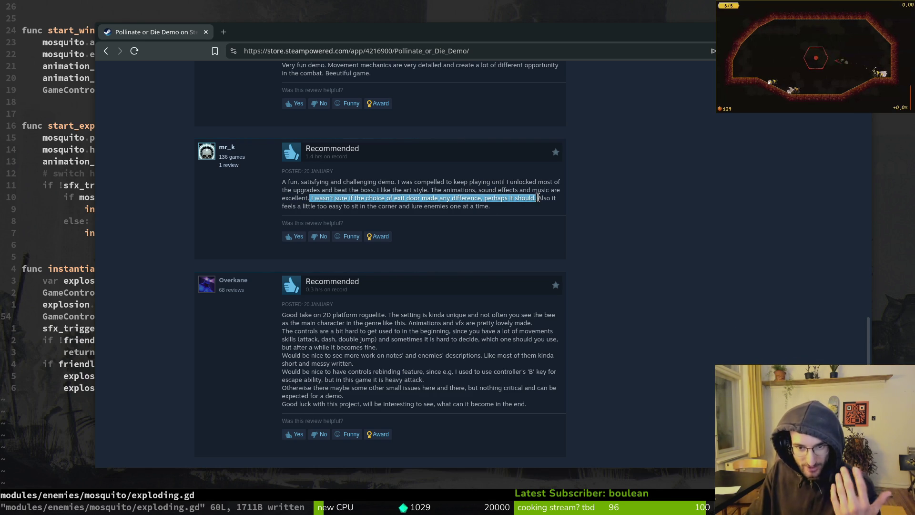
{"action": "left_click", "coordinate": [342, 321]}
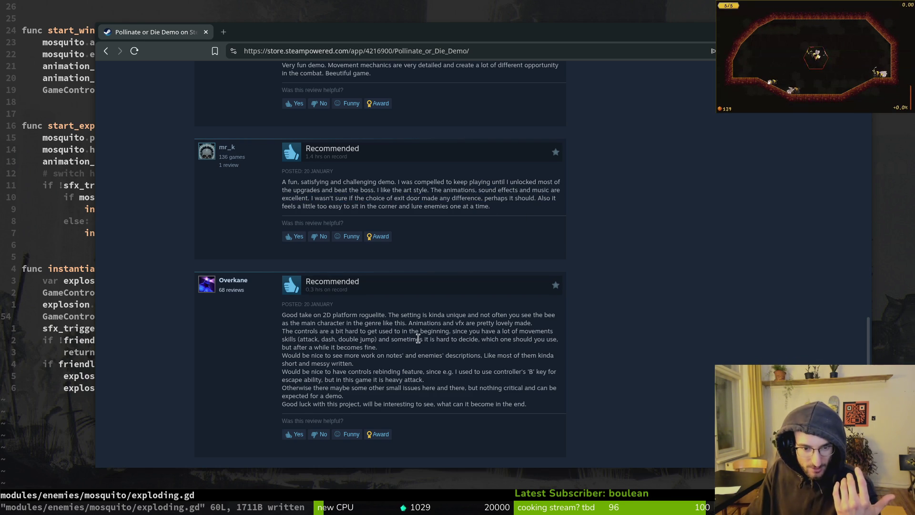
{"action": "scroll", "coordinate": [333, 324], "scroll_direction": "down", "scroll_amount": 2}
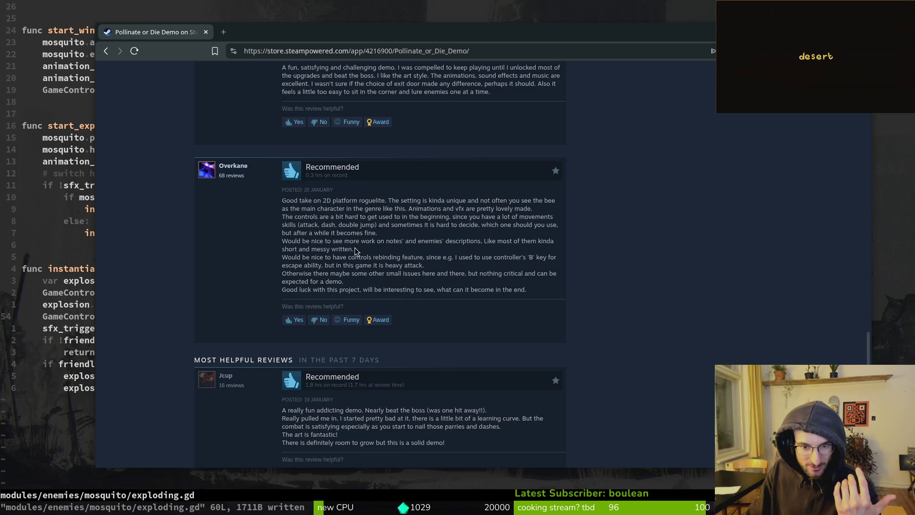
{"action": "left_click_drag", "start_coordinate": [266, 241], "coordinate": [346, 257]}
{"action": "left_click", "coordinate": [346, 258]}
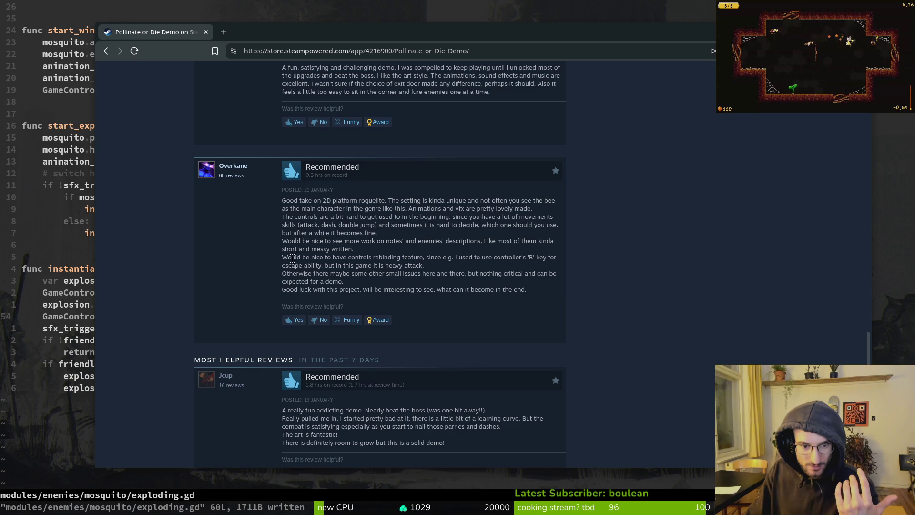
{"action": "left_click_drag", "start_coordinate": [424, 266], "coordinate": [285, 257]}
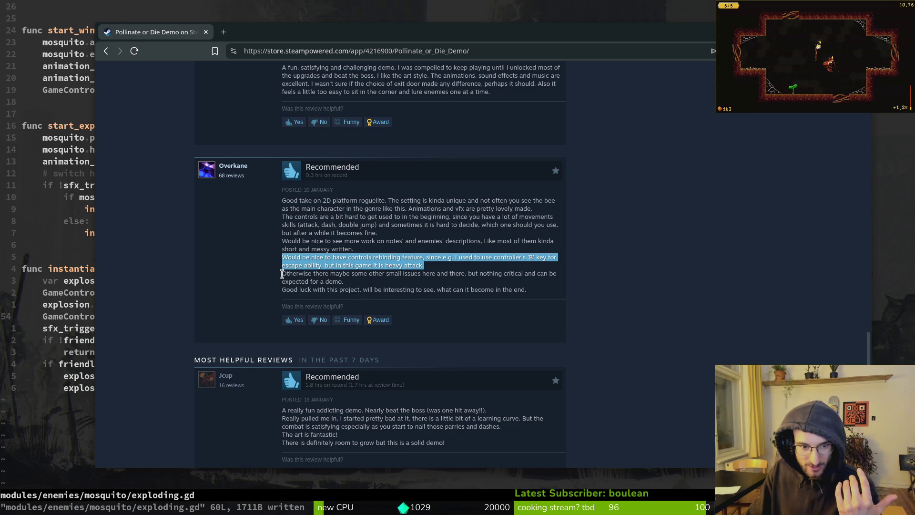
{"action": "scroll", "coordinate": [488, 323], "scroll_direction": "down", "scroll_amount": 3}
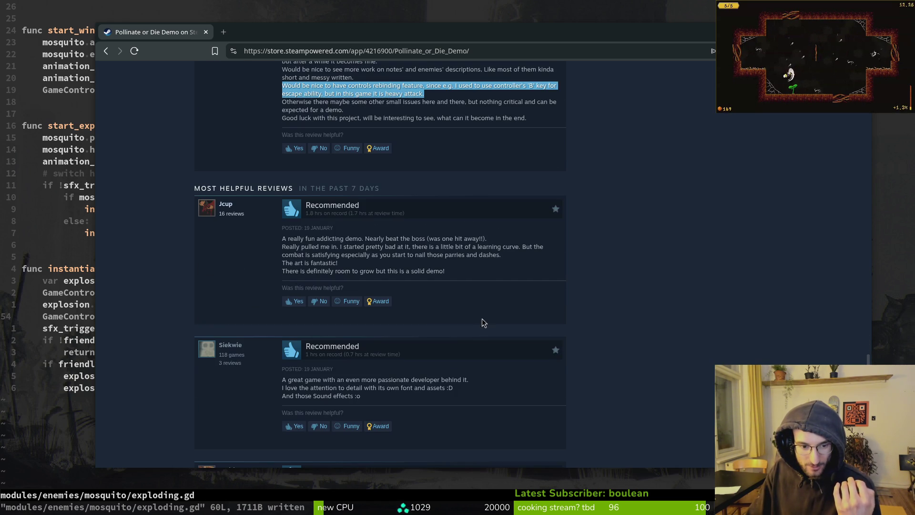
{"action": "scroll", "coordinate": [419, 282], "scroll_direction": "down", "scroll_amount": 8}
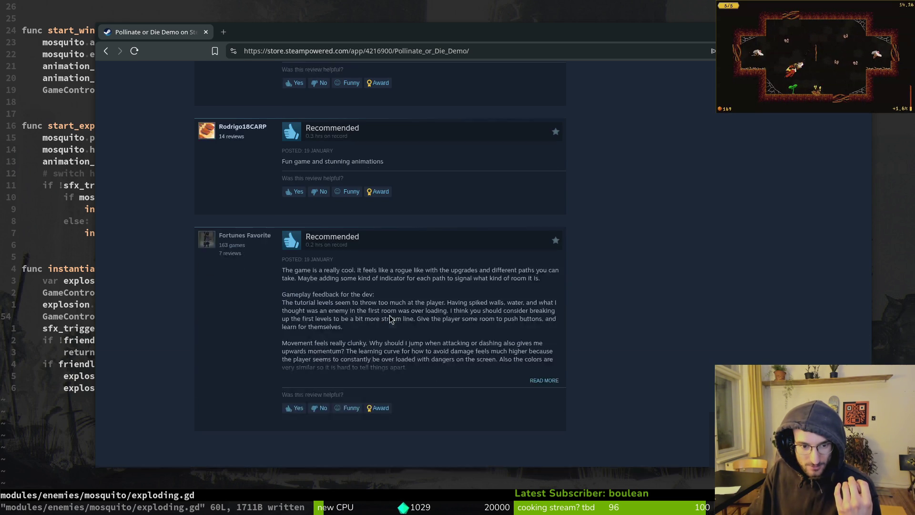
{"action": "scroll", "coordinate": [434, 220], "scroll_direction": "up", "scroll_amount": 3}
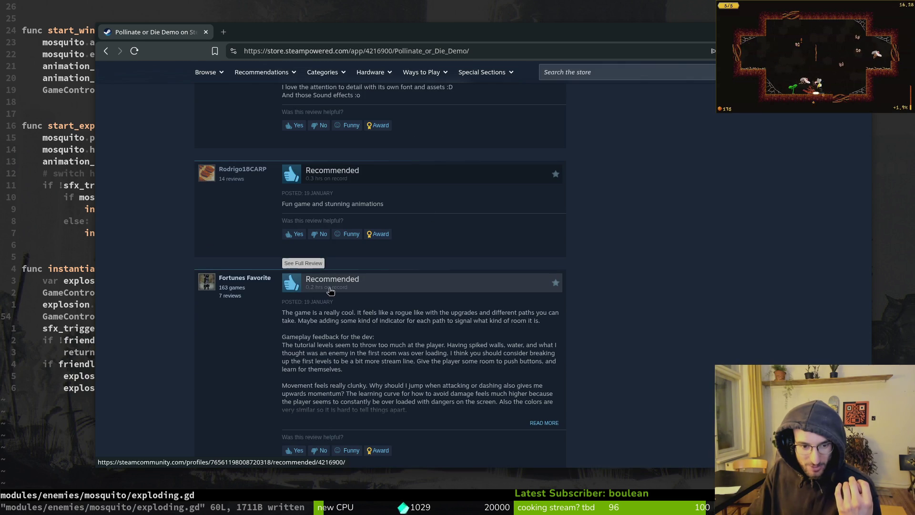
{"action": "mouse_move", "coordinate": [413, 414]}
{"action": "left_mouse_down"}
{"action": "mouse_move", "coordinate": [276, 378]}
{"action": "mouse_move", "coordinate": [359, 388]}
{"action": "left_mouse_up"}
{"action": "left_click", "coordinate": [342, 385]}
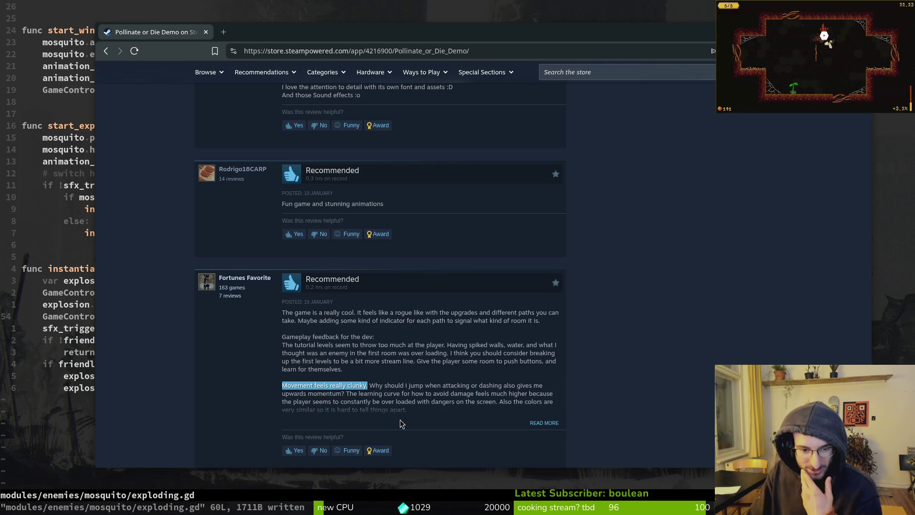
{"action": "mouse_move", "coordinate": [370, 385]}
{"action": "left_mouse_down"}
{"action": "mouse_move", "coordinate": [482, 393]}
{"action": "mouse_move", "coordinate": [488, 385]}
{"action": "mouse_move", "coordinate": [334, 394]}
{"action": "mouse_move", "coordinate": [422, 392]}
{"action": "left_mouse_up"}
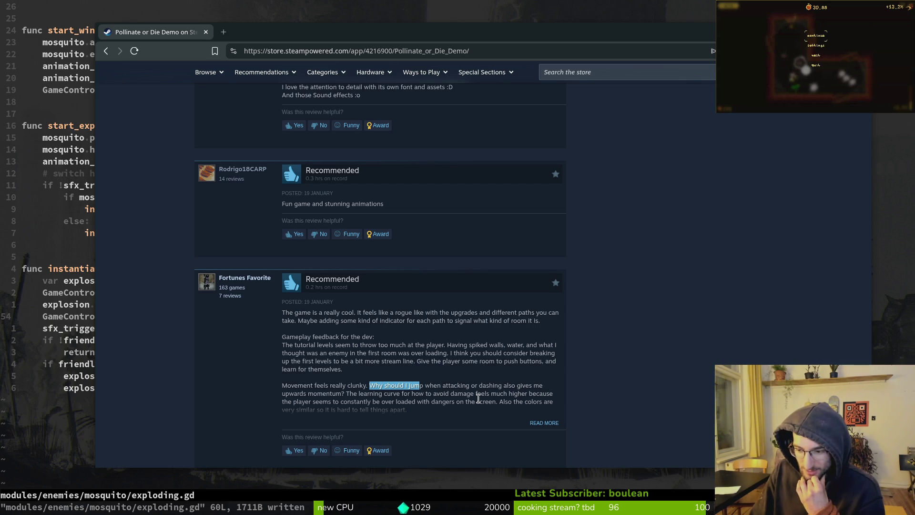
{"action": "left_click", "coordinate": [419, 394]}
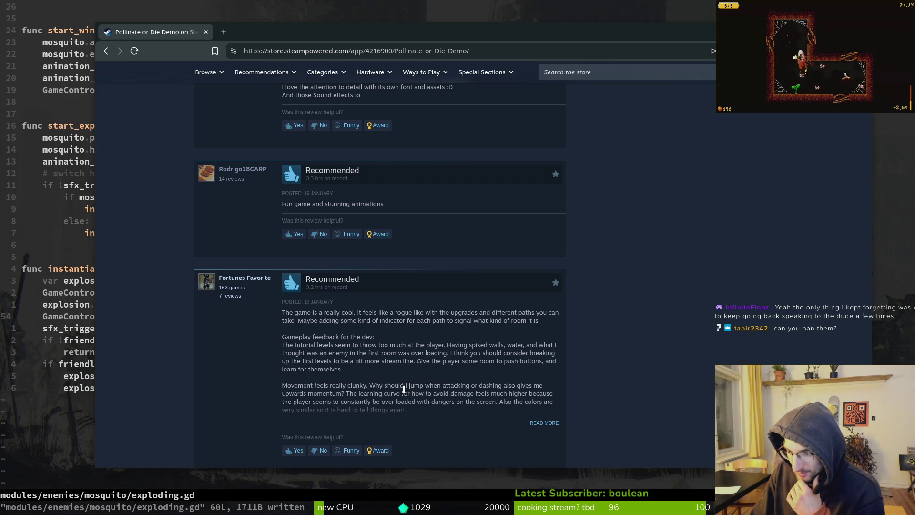
{"action": "scroll", "coordinate": [446, 350], "scroll_direction": "up", "scroll_amount": 10}
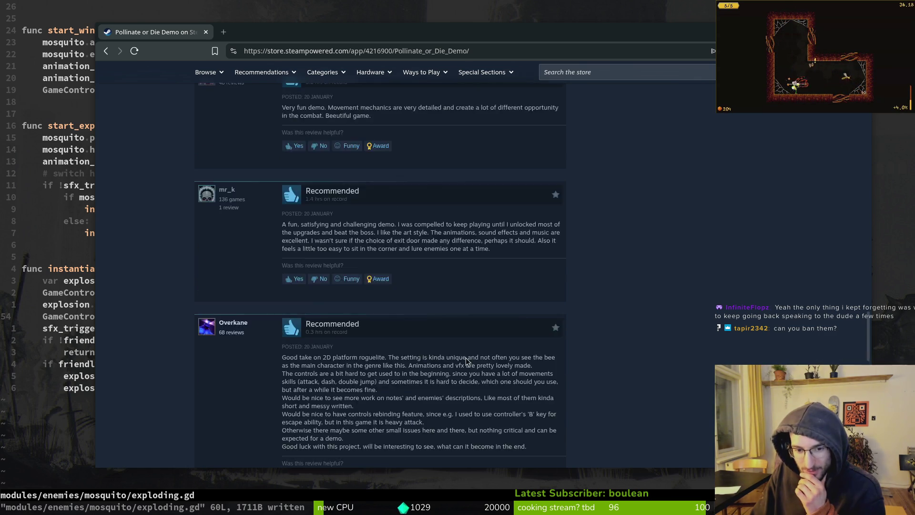
Highlight the last review's question about jumping while attacking or dashing giving upward momentum.
{"action": "scroll", "coordinate": [449, 352], "scroll_direction": "up", "scroll_amount": 4}
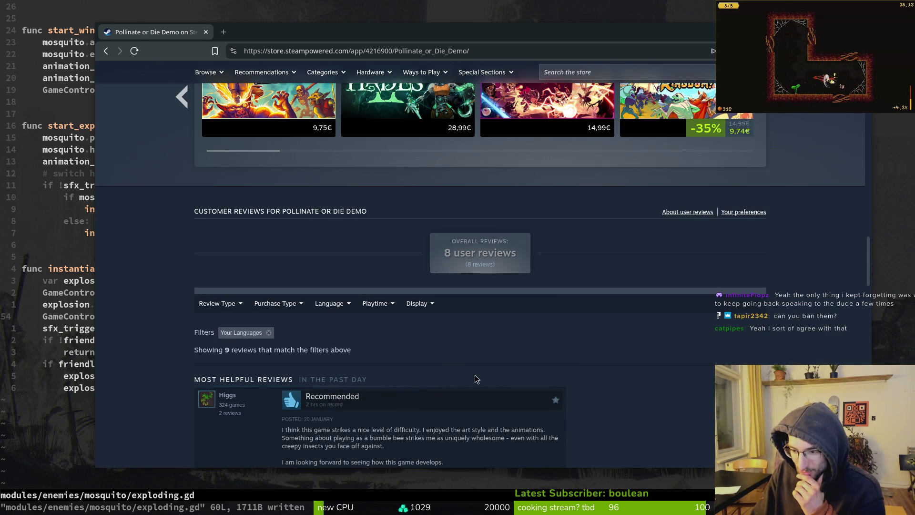
{"action": "scroll", "coordinate": [504, 379], "scroll_direction": "down", "scroll_amount": 15}
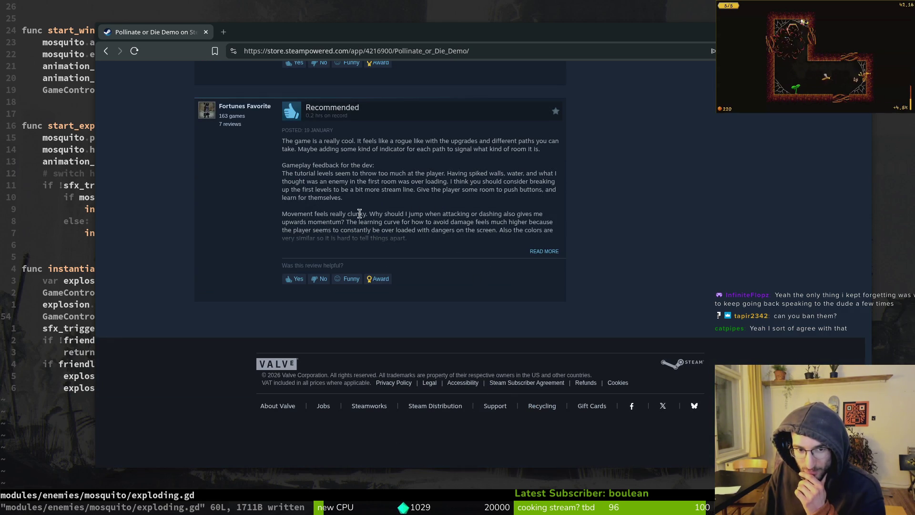
{"action": "left_click_drag", "start_coordinate": [370, 214], "coordinate": [383, 222]}
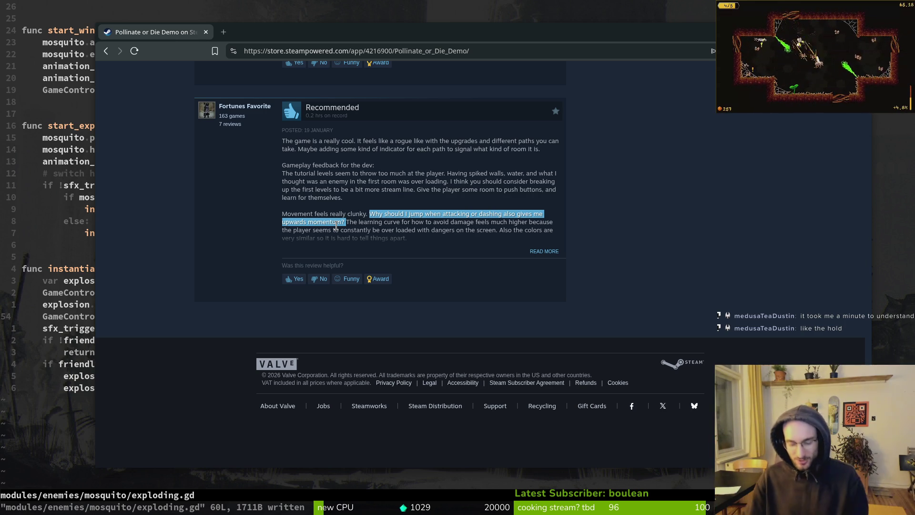
Back in Godot, run the game and browse the journal's Buffs page.
{"action": "key", "text": "alt+Tab"}
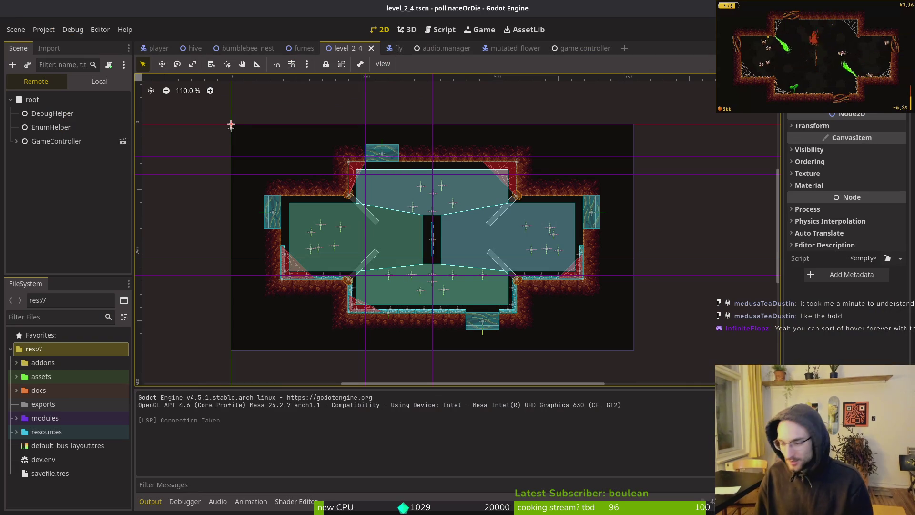
{"action": "key", "text": "F5"}
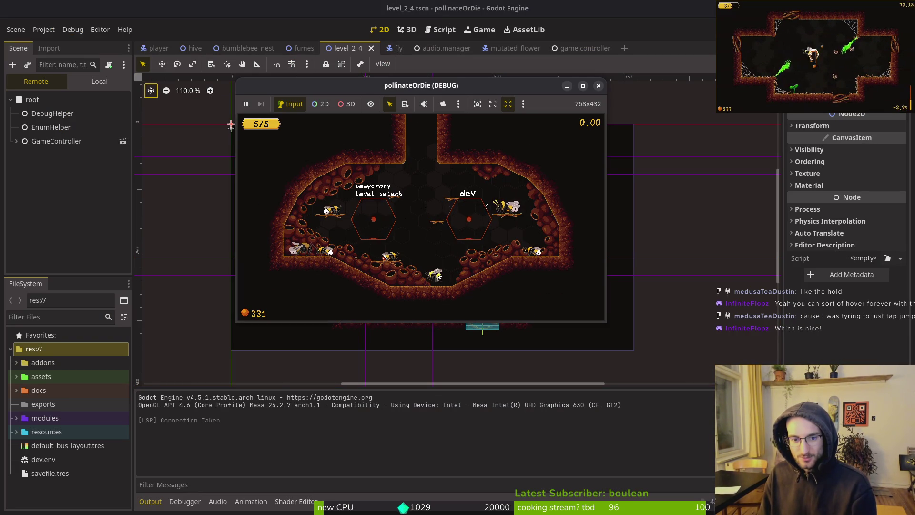
{"action": "key", "text": "Tab"}
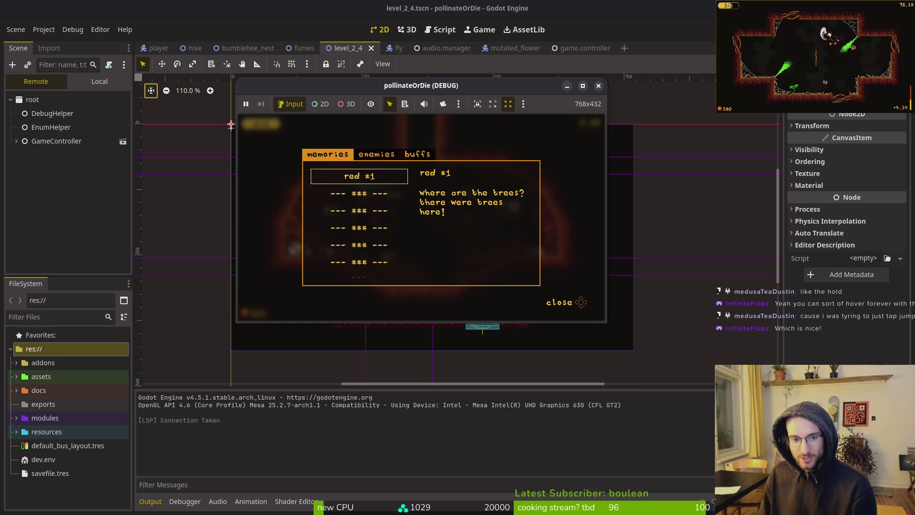
{"action": "key", "text": "e"}
{"action": "key", "text": "e"}
{"action": "key", "text": "Down"}
{"action": "key", "text": "Right"}
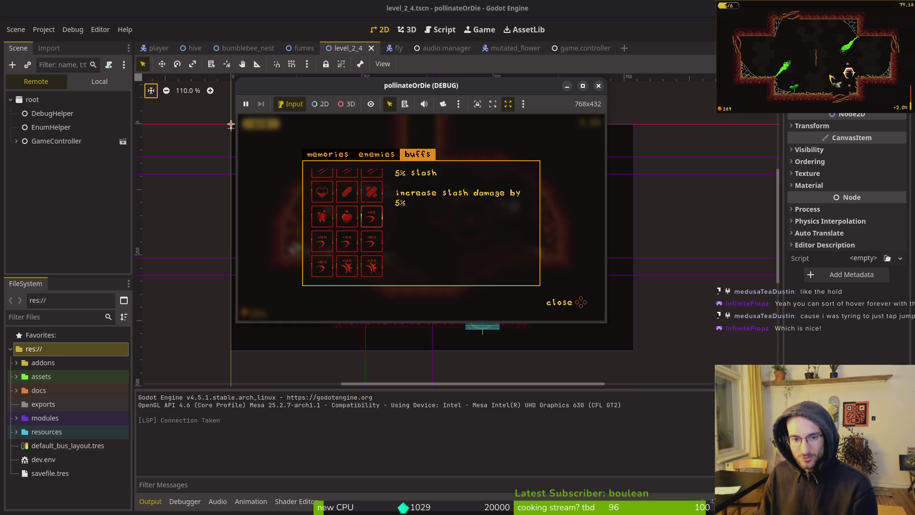
{"action": "key", "text": "Tab"}
Fly the bee up the hive shaft into the desert level, then stop the game.
{"action": "key", "text": "space"}
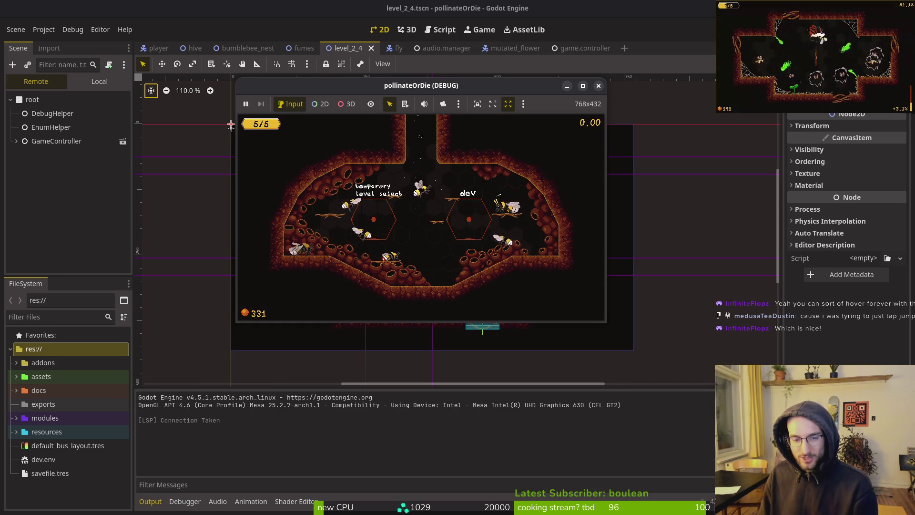
{"action": "key", "text": "space"}
{"action": "key", "text": "space"}
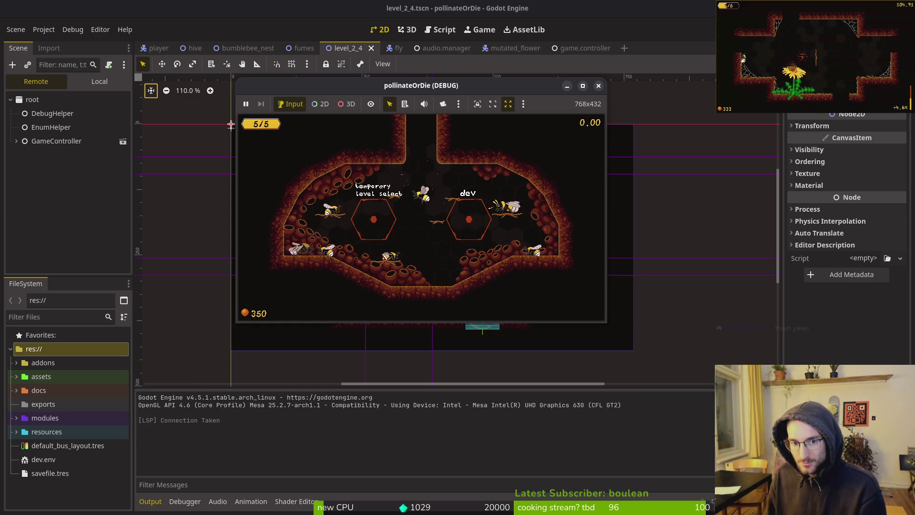
{"action": "key", "text": "Up"}
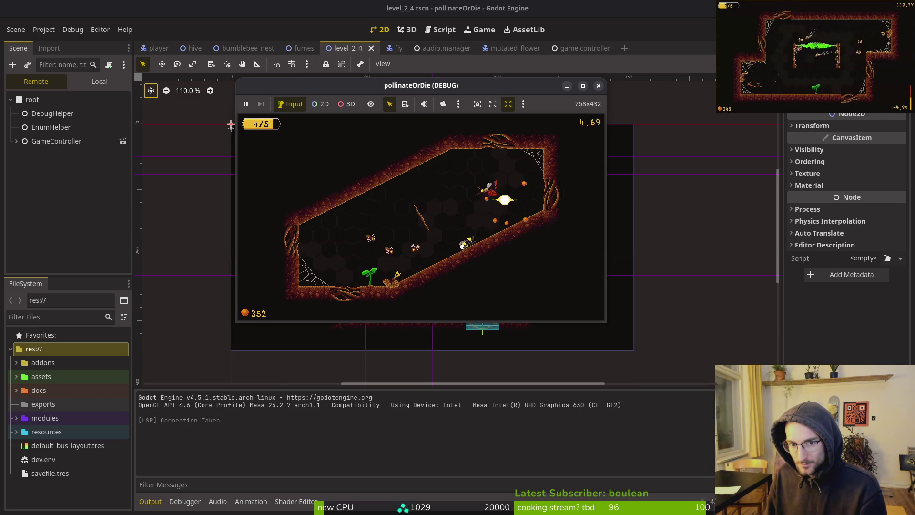
{"action": "left_click", "coordinate": [599, 87]}
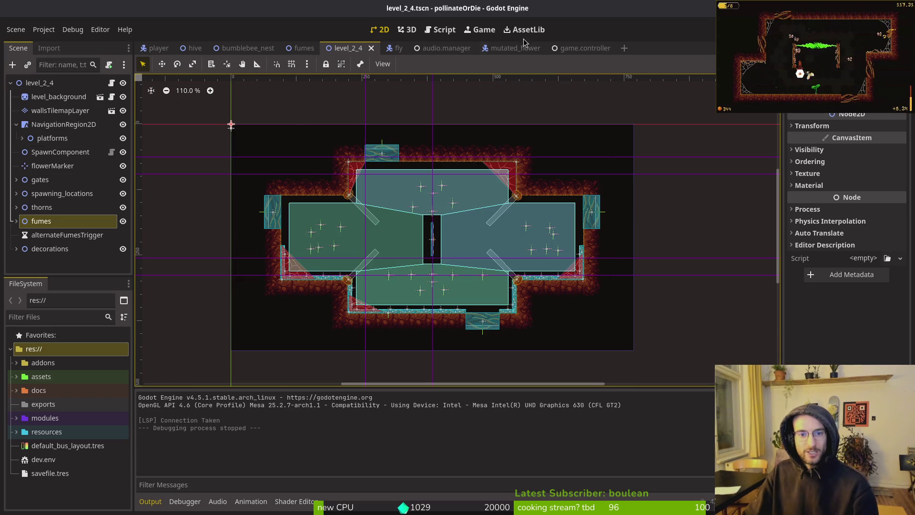
Open the audio.manager scene's interactive music transition editor.
{"action": "left_click", "coordinate": [444, 48]}
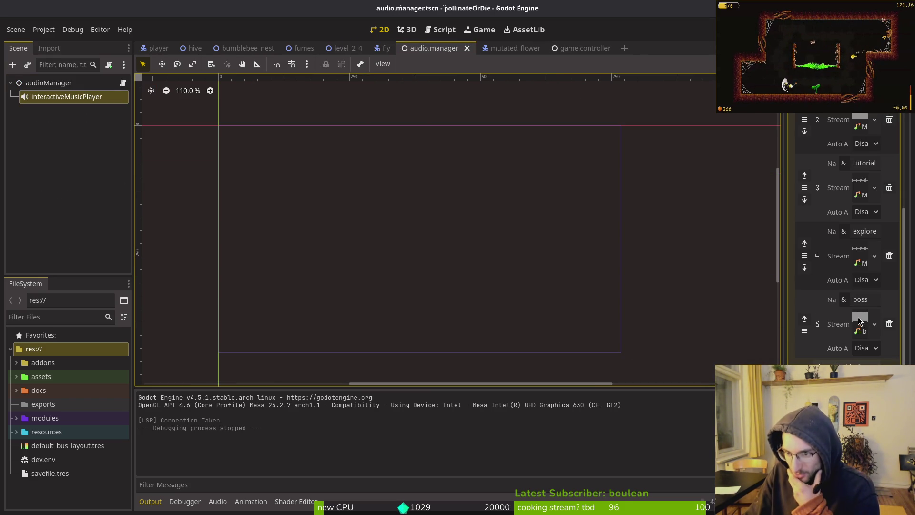
{"action": "left_click", "coordinate": [849, 376]}
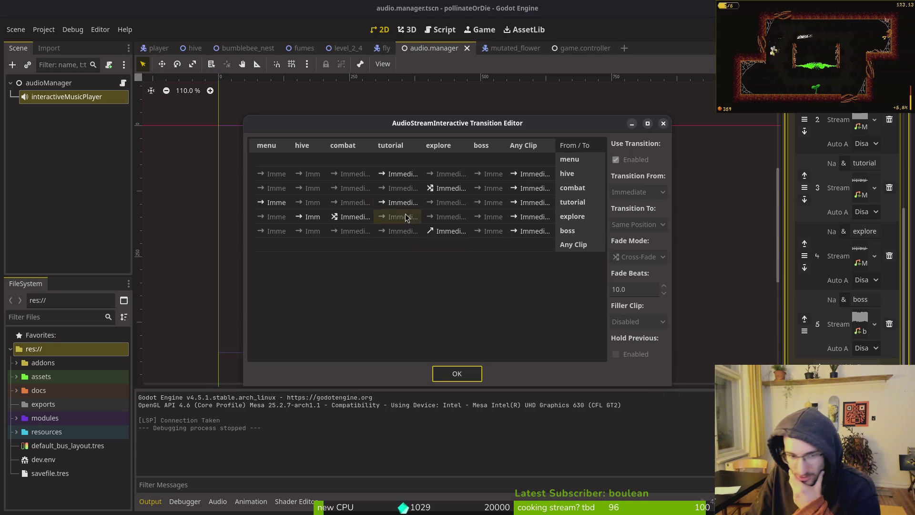
{"action": "left_click", "coordinate": [644, 289]}
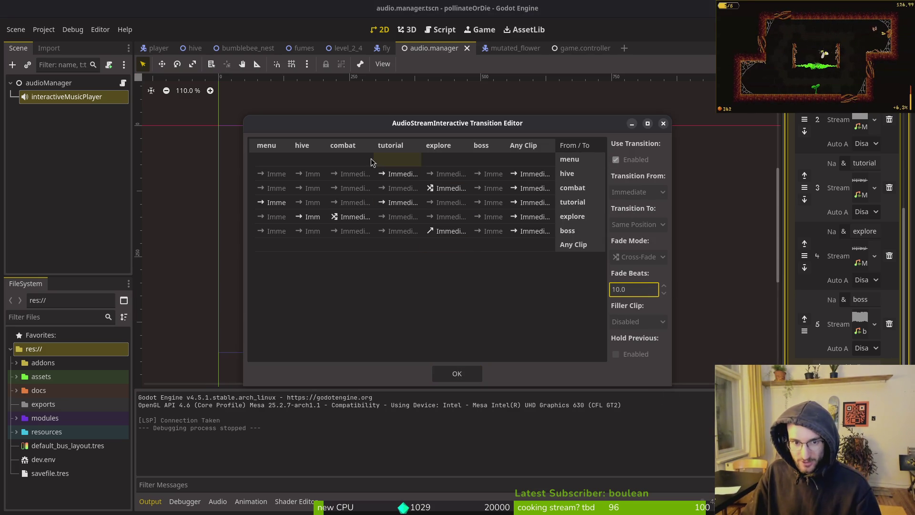
{"action": "left_click", "coordinate": [579, 191]}
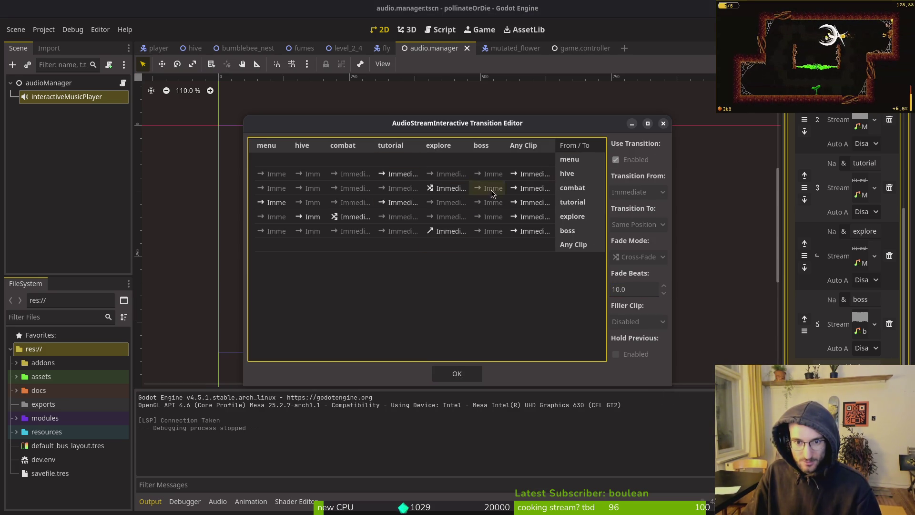
Set the combat→explore transition's Fade Beats to 0.2 and confirm with OK.
{"action": "left_click", "coordinate": [452, 190]}
{"action": "left_click", "coordinate": [636, 289]}
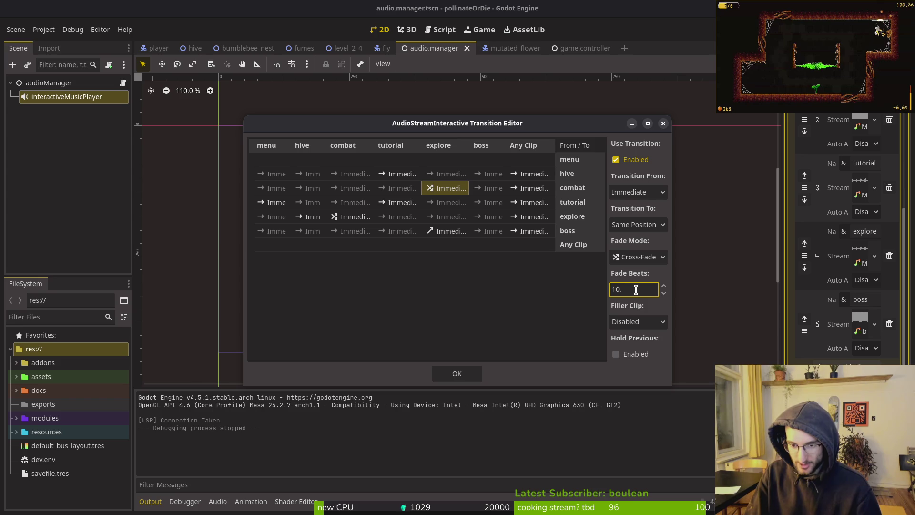
{"action": "type", "text": "0"}
{"action": "key", "text": "Return"}
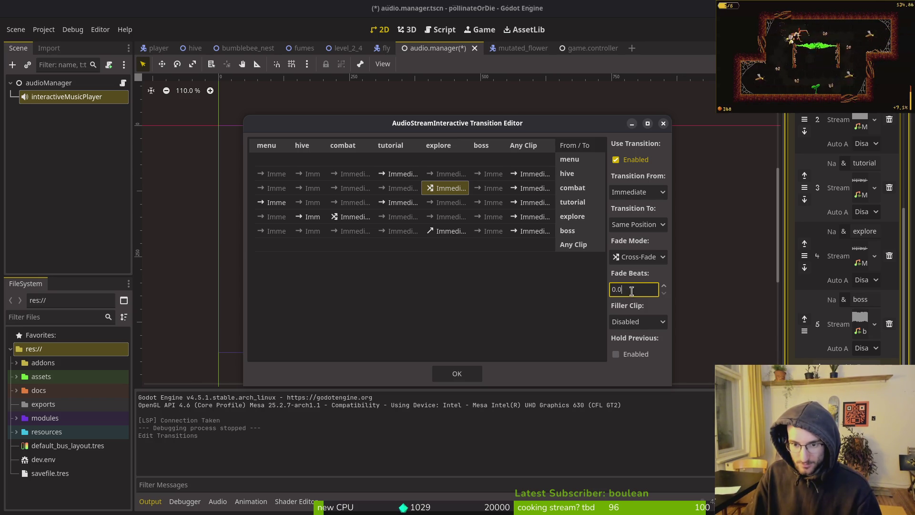
{"action": "type", "text": "s"}
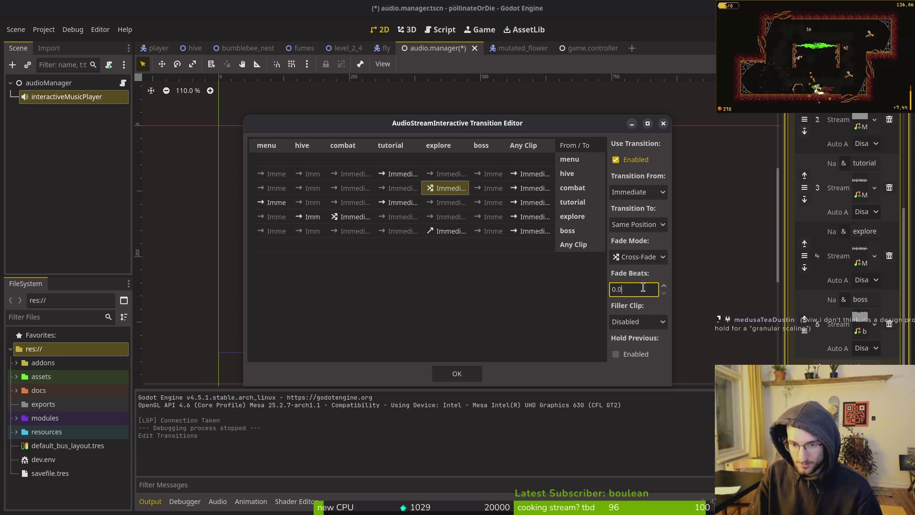
{"action": "key", "text": "BackSpace"}
{"action": "type", "text": "w"}
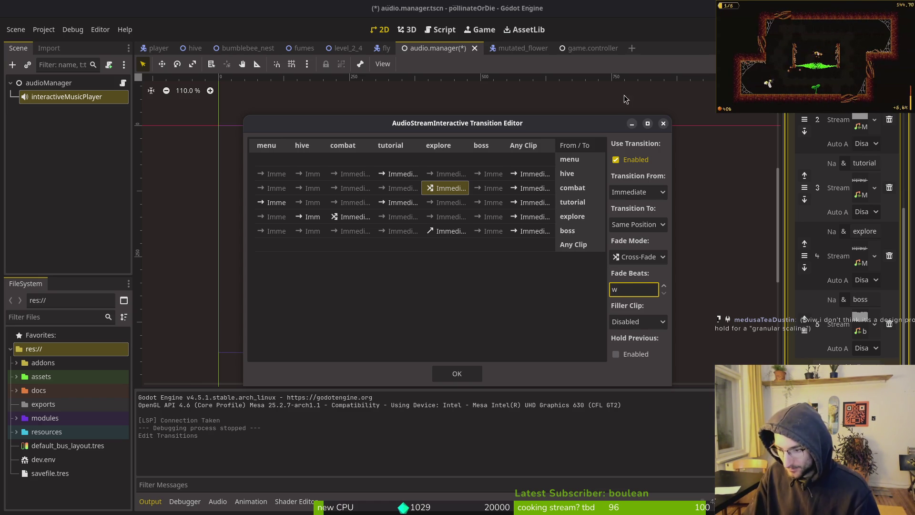
{"action": "left_click", "coordinate": [570, 270]}
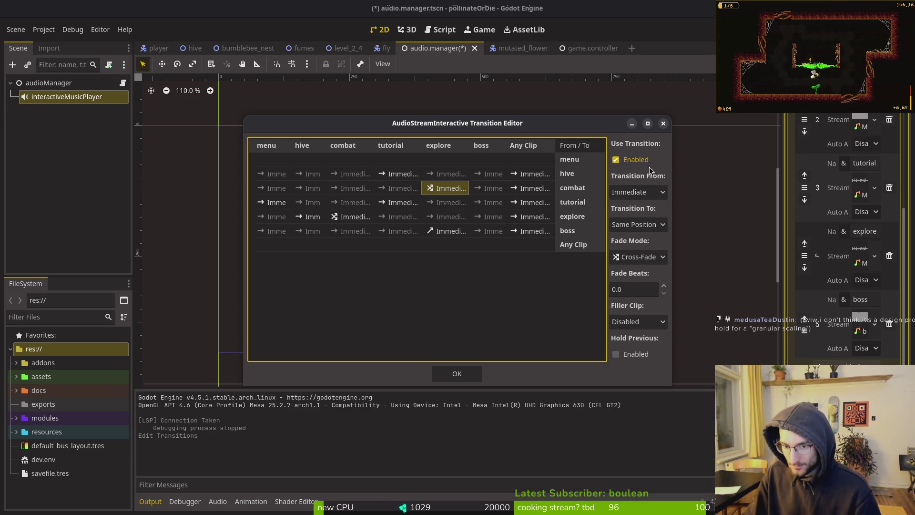
{"action": "left_click", "coordinate": [625, 291]}
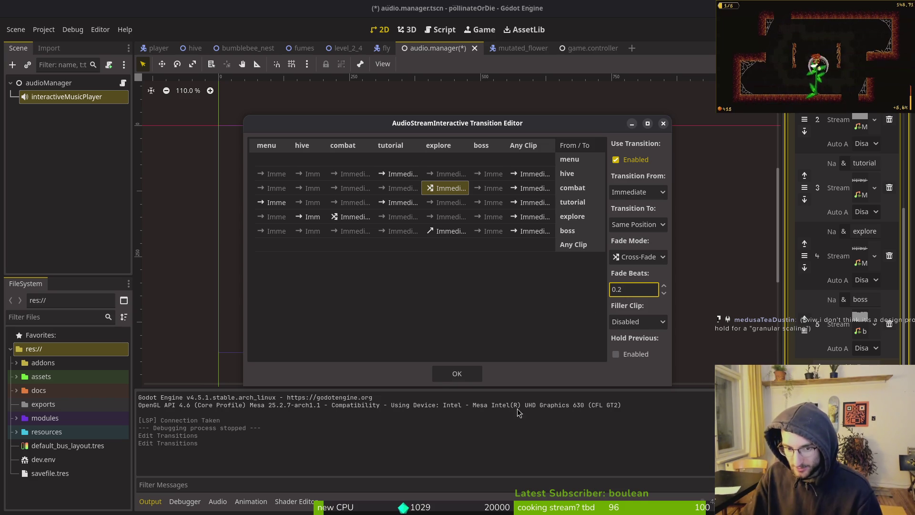
{"action": "left_click", "coordinate": [453, 376]}
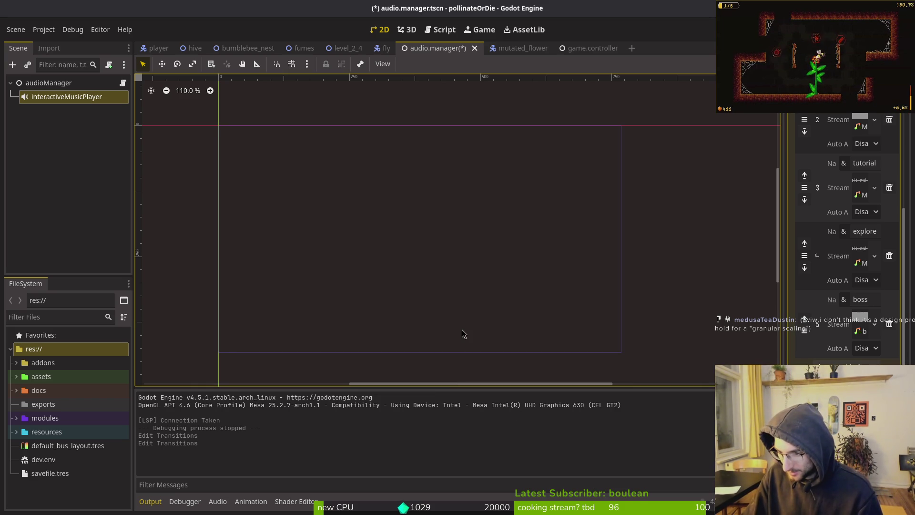
Save and run the game, check the auto slash setting, then continue into the hive.
{"action": "key", "text": "F5"}
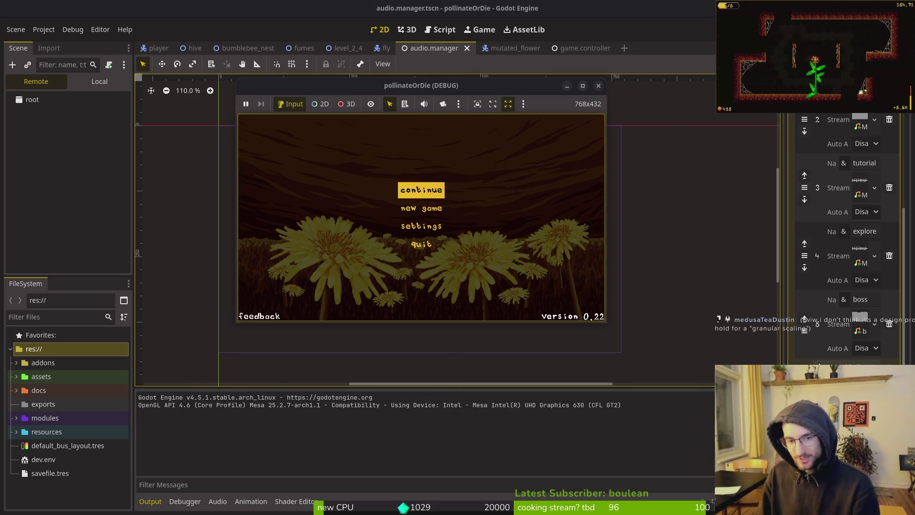
{"action": "key", "text": "Down"}
{"action": "key", "text": "Return"}
{"action": "key", "text": "Down"}
{"action": "key", "text": "Down"}
{"action": "key", "text": "Down"}
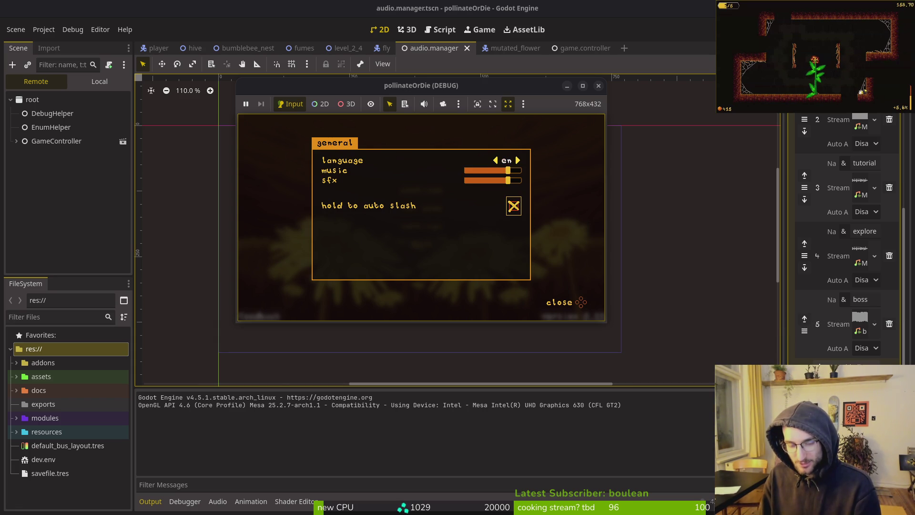
{"action": "key", "text": "Escape"}
{"action": "key", "text": "Return"}
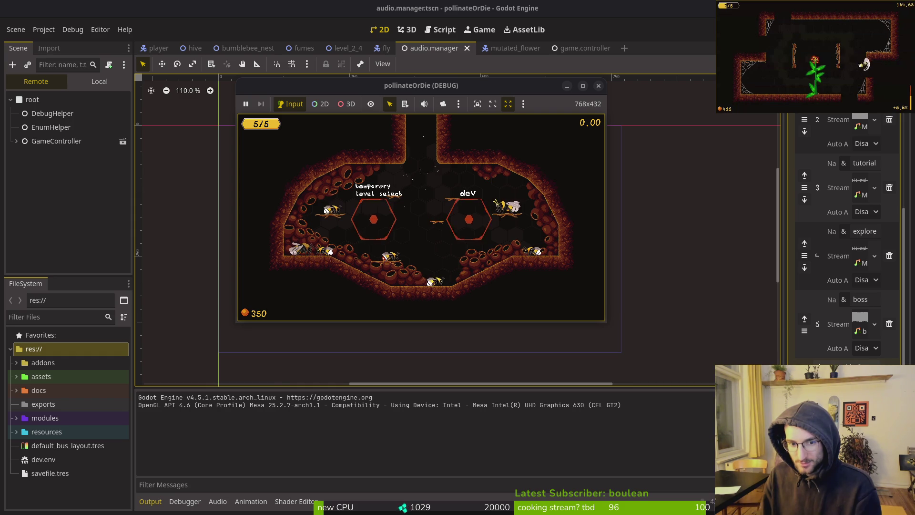
Pause in the hive, glance at settings, resume and fly the bee upward.
{"action": "key", "text": "Escape"}
{"action": "key", "text": "Return"}
{"action": "key", "text": "Down"}
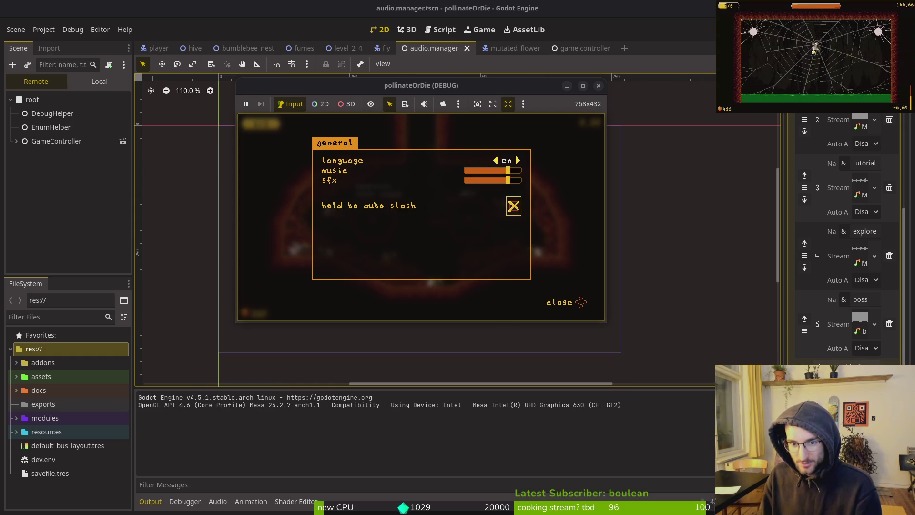
{"action": "key", "text": "Escape"}
{"action": "key", "text": "Escape"}
{"action": "key", "text": "space"}
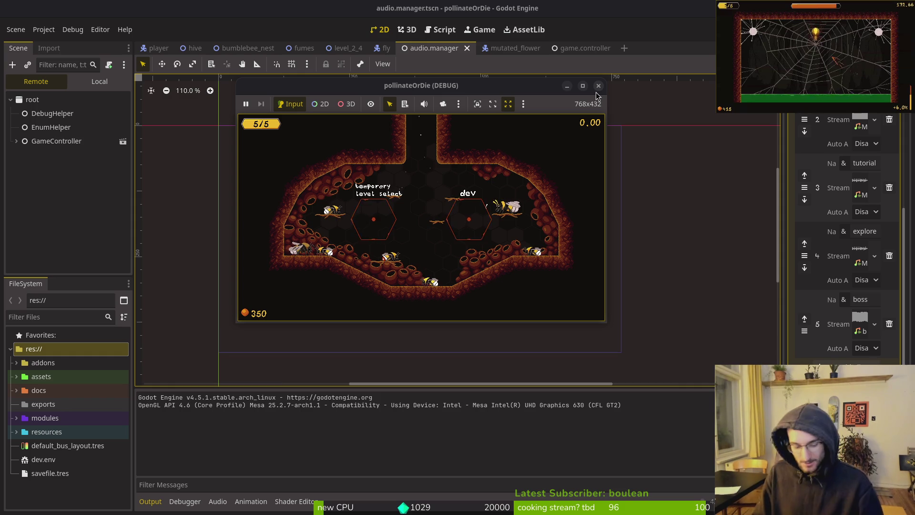
{"action": "key", "text": "alt+Tab"}
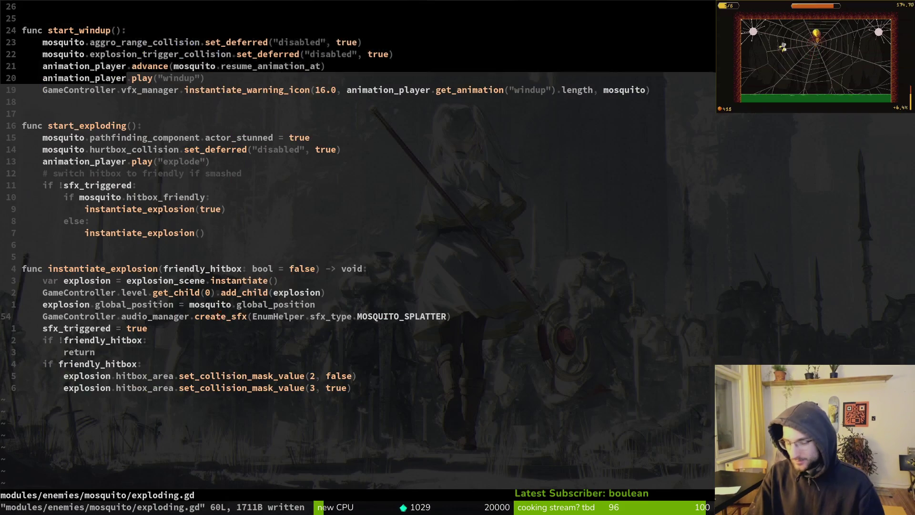
Open slashing.gd through a 'slashing' file search.
{"action": "key", "text": "space"}
{"action": "key", "text": "f"}
{"action": "key", "text": "f"}
{"action": "type", "text": "slashing"}
{"action": "key", "text": "Return"}
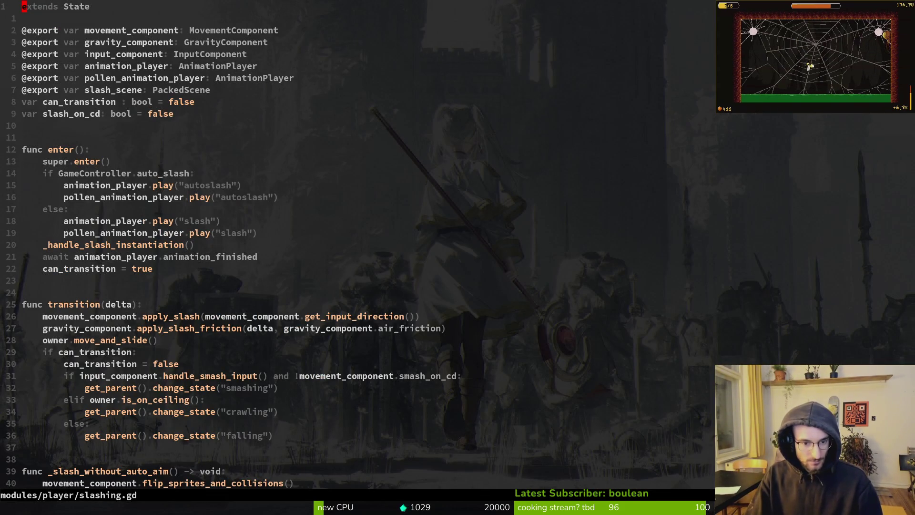
Read through slashing.gd's enter function and slash direction branches.
{"action": "scroll", "coordinate": [357, 238], "scroll_direction": "down", "scroll_amount": 3}
{"action": "scroll", "coordinate": [357, 238], "scroll_direction": "up", "scroll_amount": 3}
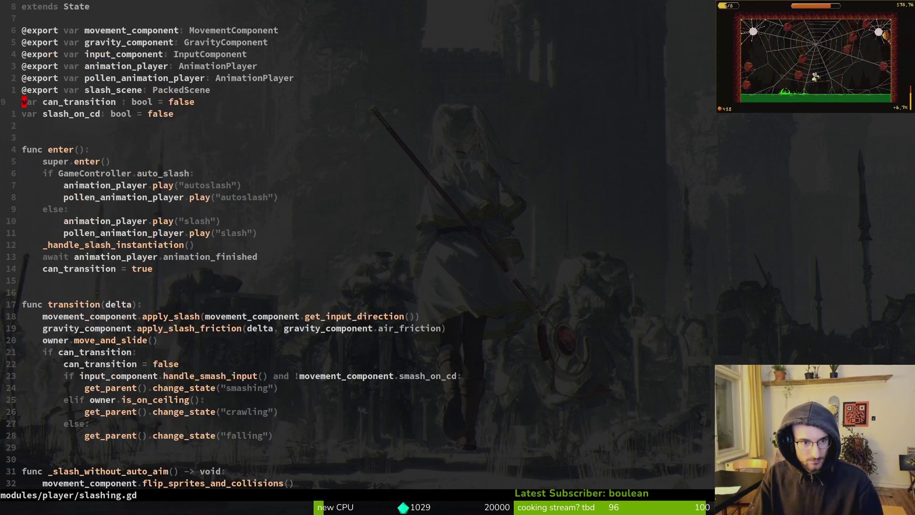
{"action": "key", "text": "j"}
{"action": "key", "text": "j"}
{"action": "key", "text": "j"}
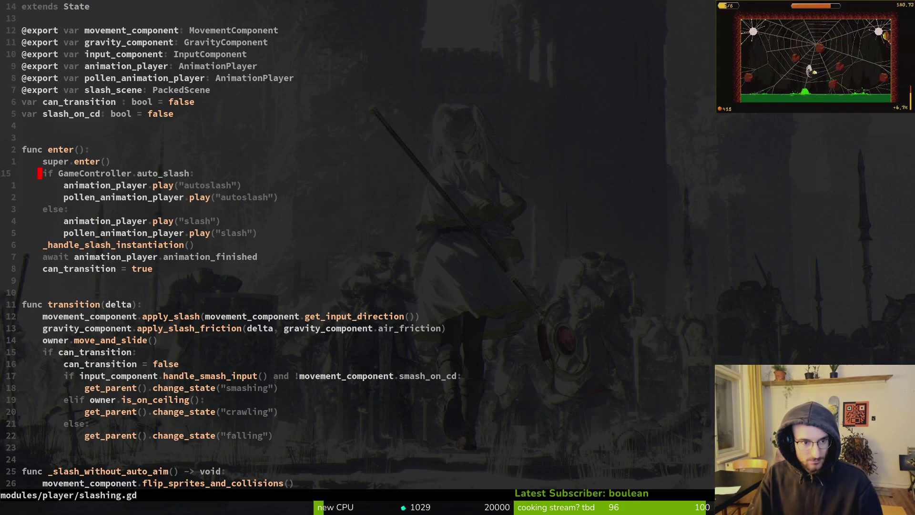
{"action": "key", "text": "j"}
{"action": "key", "text": "j"}
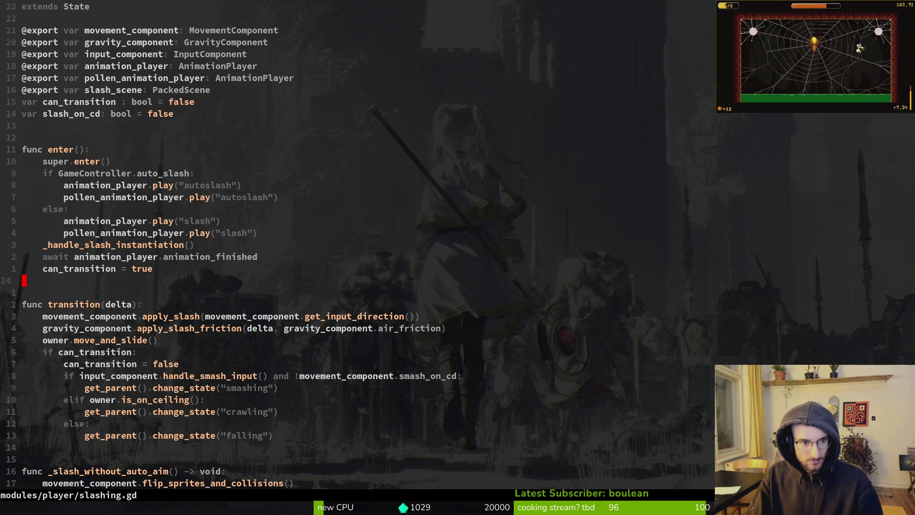
{"action": "key", "text": "ctrl+d"}
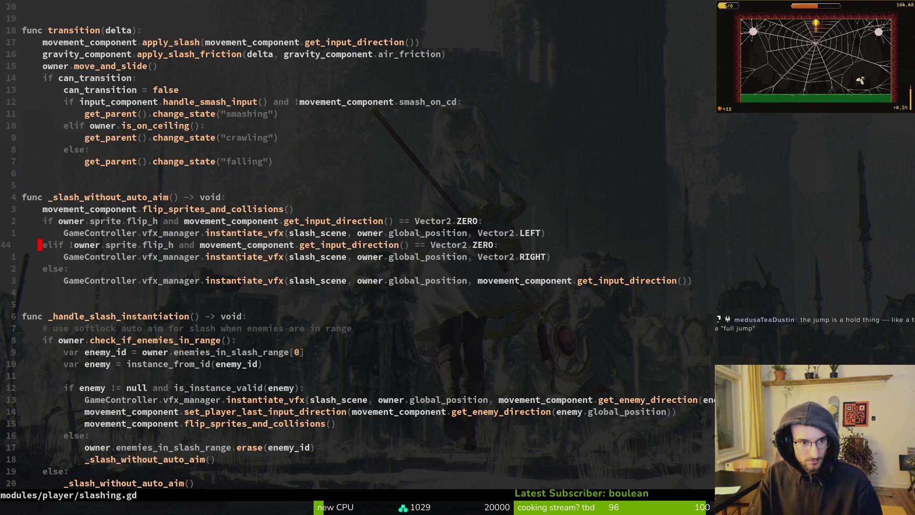
{"action": "key", "text": "ctrl+u"}
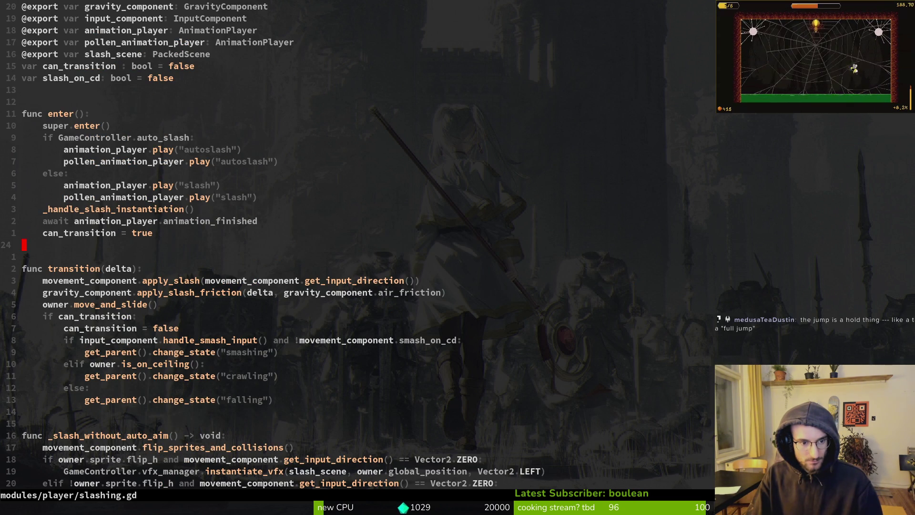
Reopen the project file finder with the query 'sla'.
{"action": "key", "text": "space"}
{"action": "key", "text": "f"}
{"action": "key", "text": "f"}
{"action": "type", "text": "slas"}
{"action": "key", "text": "BackSpace"}
{"action": "key", "text": "BackSpace"}
{"action": "key", "text": "BackSpace"}
{"action": "key", "text": "BackSpace"}
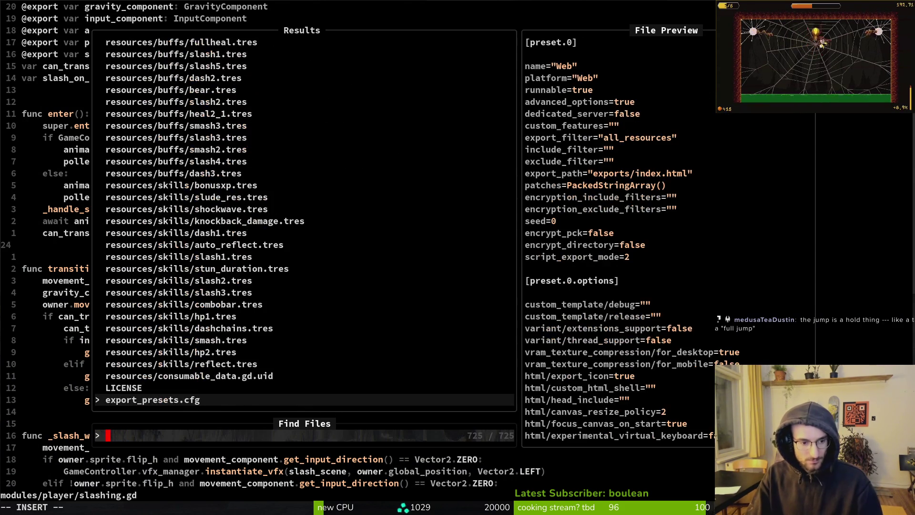
Open input.component.gd and yank the is_action_pressed slash line in the auto_slash branch.
{"action": "type", "text": "input"}
{"action": "key", "text": "Return"}
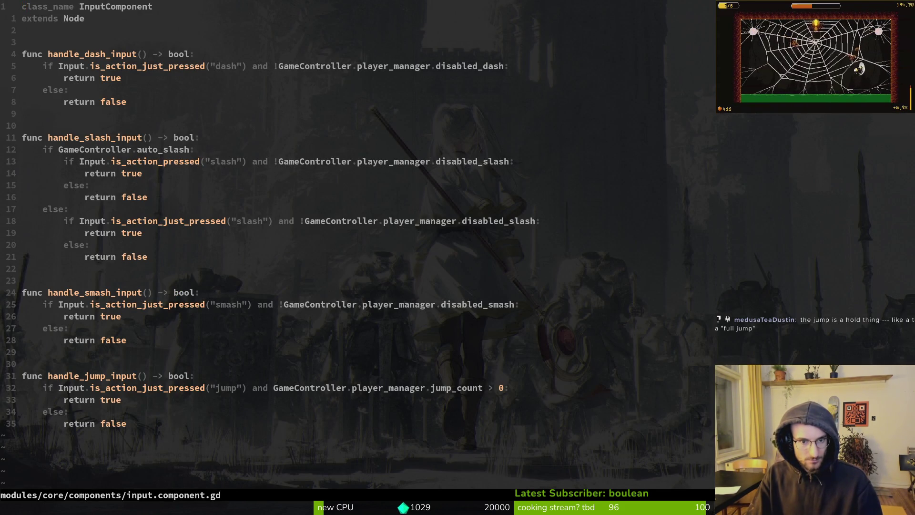
{"action": "key", "text": "2"}
{"action": "key", "text": "j"}
{"action": "key", "text": "9"}
{"action": "key", "text": "j"}
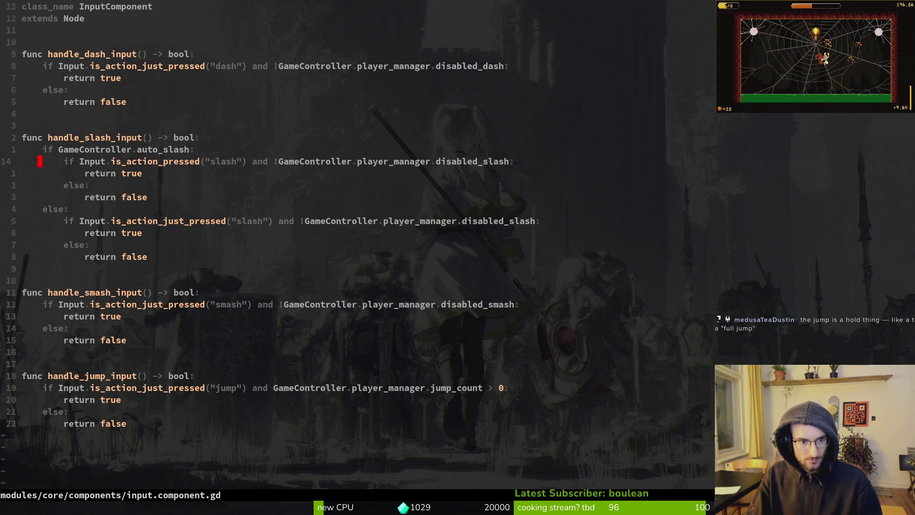
{"action": "key", "text": "shift+v"}
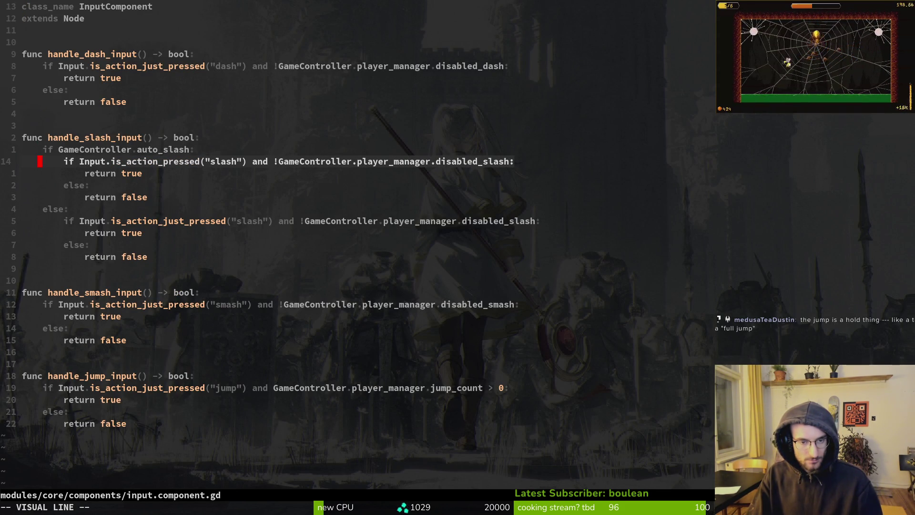
{"action": "key", "text": "y"}
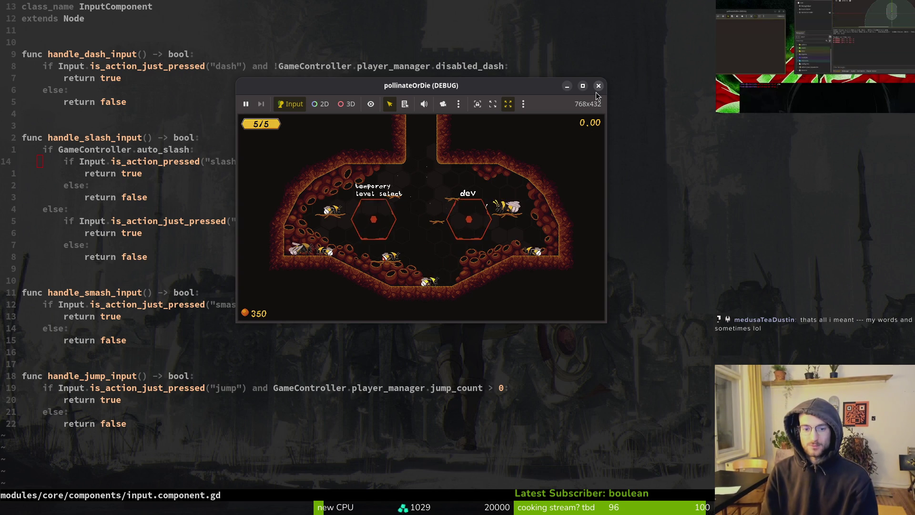
Quit the game to the main menu and turn on hold to auto slash in Settings.
{"action": "key", "text": "Escape"}
{"action": "key", "text": "Down"}
{"action": "key", "text": "Down"}
{"action": "key", "text": "Down"}
{"action": "key", "text": "Down"}
{"action": "key", "text": "Down"}
{"action": "key", "text": "Return"}
{"action": "key", "text": "Left"}
{"action": "key", "text": "Return"}
{"action": "key", "text": "Down"}
{"action": "key", "text": "Down"}
{"action": "key", "text": "Return"}
{"action": "key", "text": "Down"}
{"action": "key", "text": "Down"}
{"action": "key", "text": "Down"}
{"action": "key", "text": "Return"}
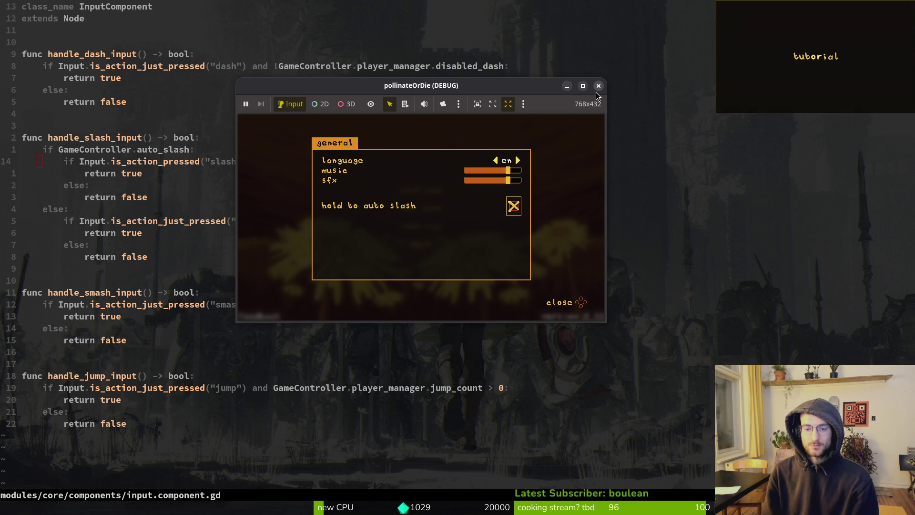
{"action": "key", "text": "Escape"}
Continue into the hive level, then pause and check the in-game settings.
{"action": "key", "text": "Down"}
{"action": "key", "text": "Down"}
{"action": "key", "text": "Up"}
{"action": "key", "text": "Up"}
{"action": "key", "text": "Down"}
{"action": "key", "text": "Up"}
{"action": "key", "text": "Return"}
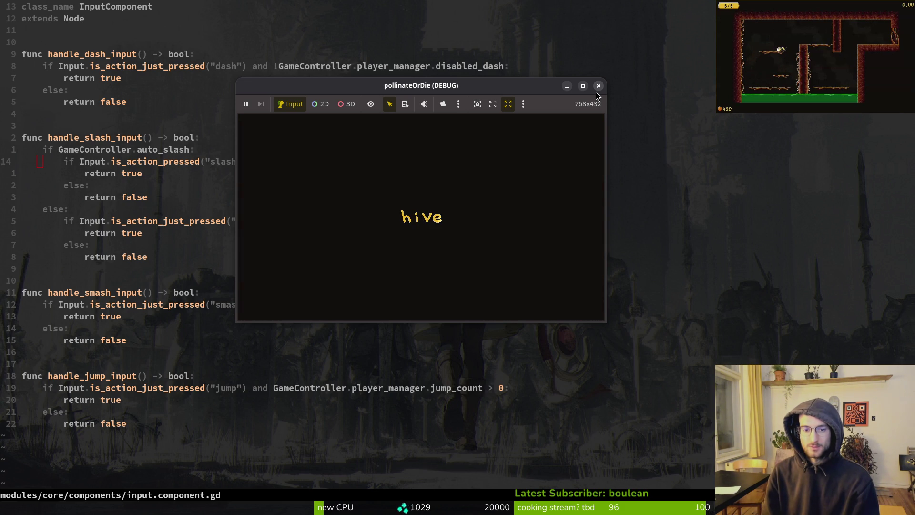
{"action": "key", "text": "Escape"}
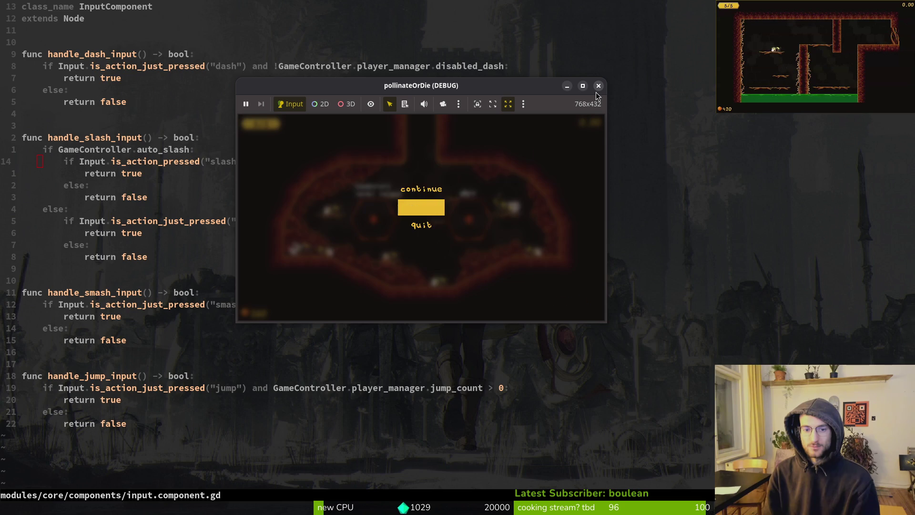
{"action": "key", "text": "Return"}
{"action": "key", "text": "Escape"}
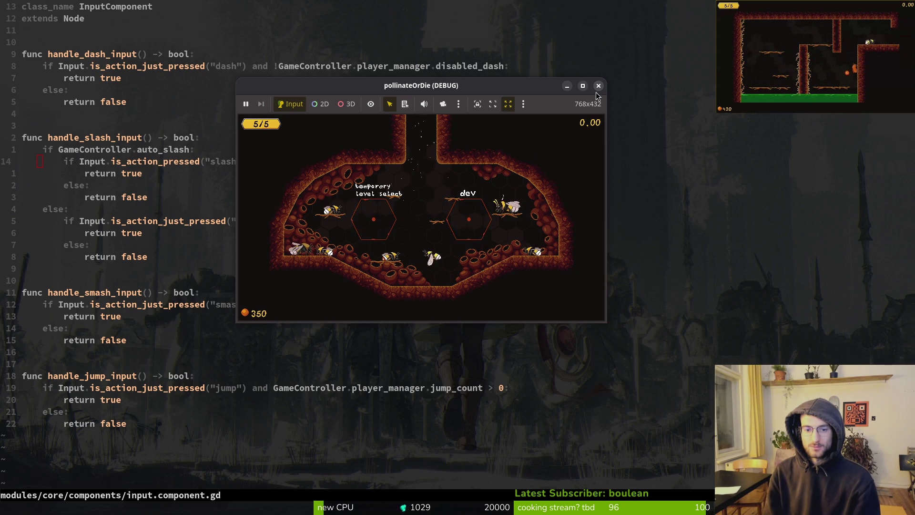
Close the playtest and open settingsOverlay.gd via a 'stetingsov' file search.
{"action": "key", "text": "alt+F4"}
{"action": "key", "text": "space"}
{"action": "key", "text": "f"}
{"action": "key", "text": "f"}
{"action": "type", "text": "stetingsov"}
{"action": "key", "text": "Return"}
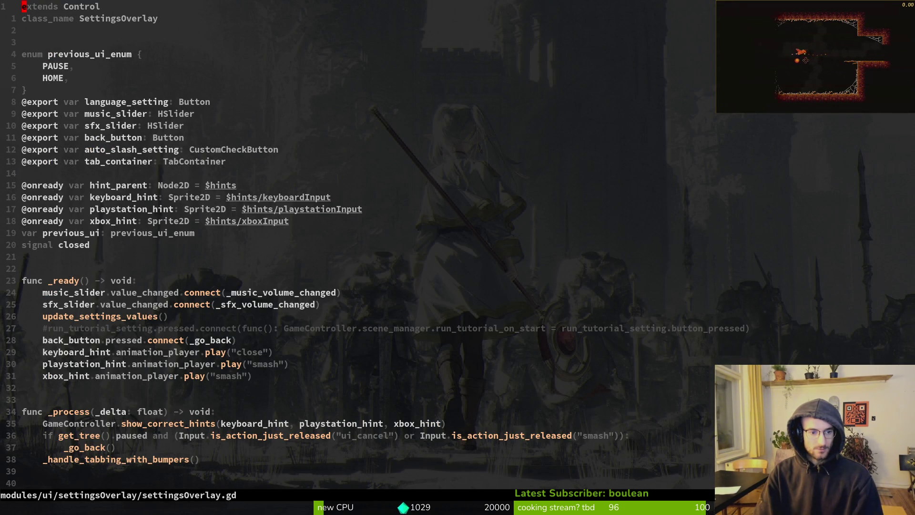
Scroll settingsOverlay.gd from line 29 down to the input handling code and back.
{"action": "key", "text": "2"}
{"action": "key", "text": "8"}
{"action": "key", "text": "j"}
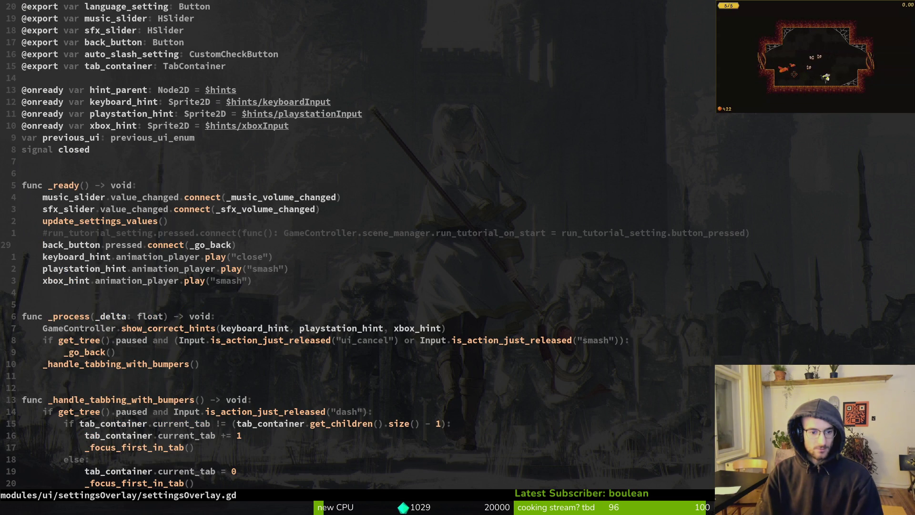
{"action": "key", "text": "ctrl+d"}
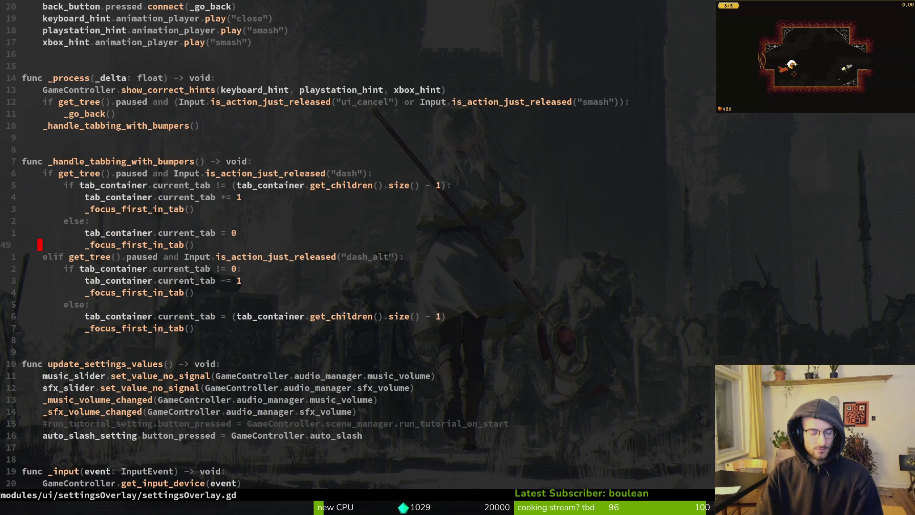
{"action": "key", "text": "ctrl+d"}
{"action": "key", "text": "space"}
{"action": "key", "text": "f"}
{"action": "key", "text": "f"}
{"action": "key", "text": "Escape"}
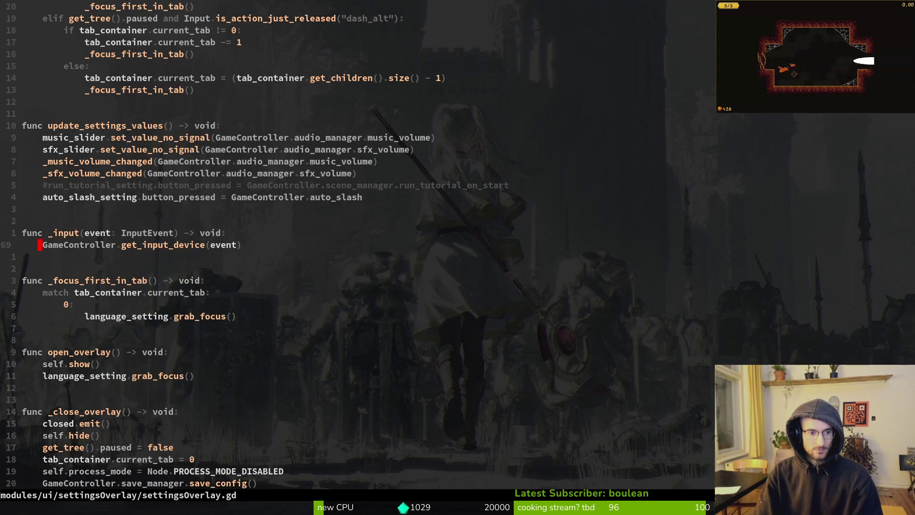
{"action": "key", "text": "ctrl+u"}
Undo and redo to review the removed connect lines, ending on the newest change.
{"action": "key", "text": "u"}
{"action": "key", "text": "u"}
{"action": "key", "text": "u"}
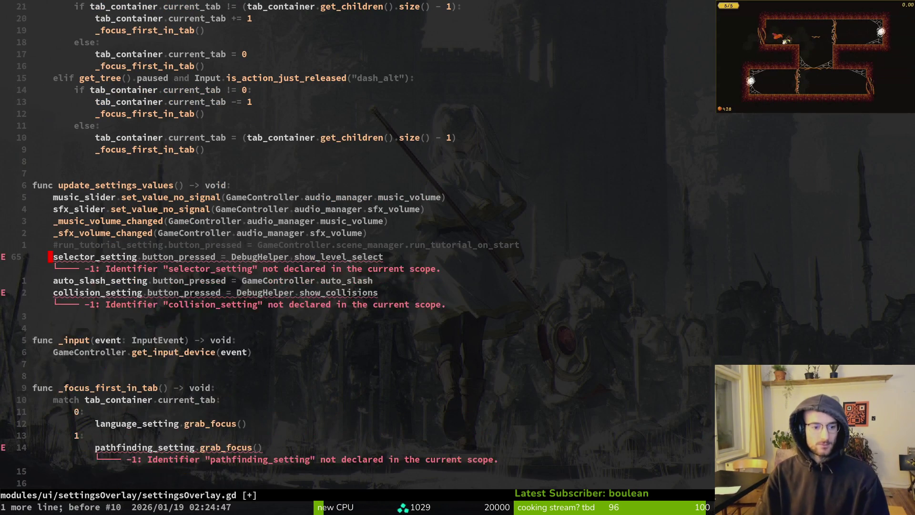
{"action": "key", "text": "u"}
{"action": "key", "text": "u"}
{"action": "key", "text": "u"}
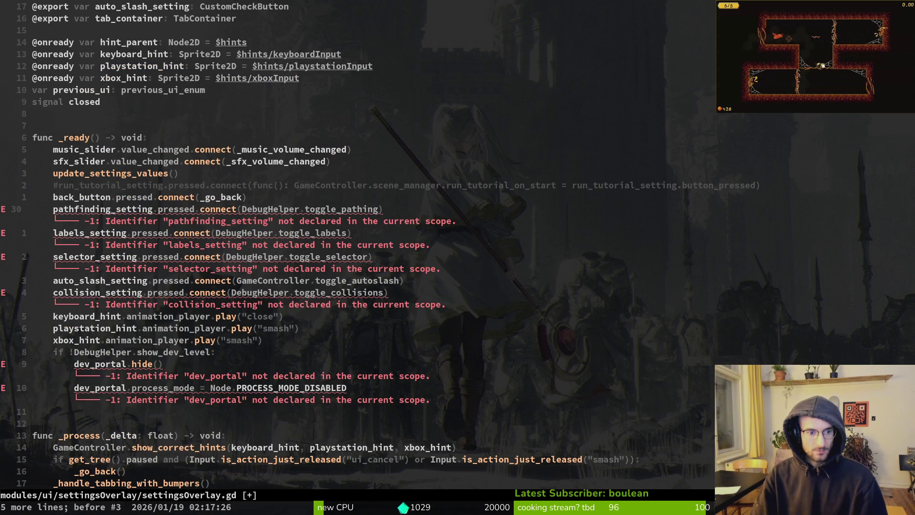
{"action": "key", "text": "ctrl+r"}
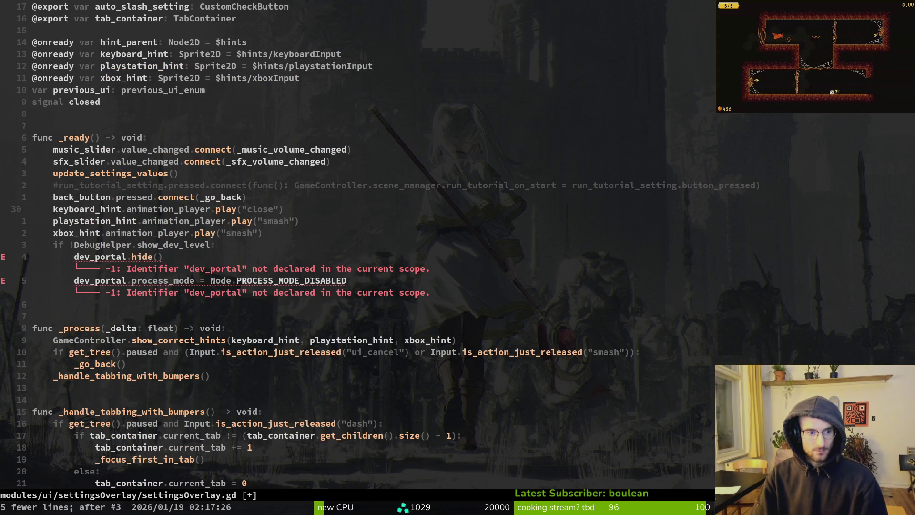
{"action": "key", "text": "u"}
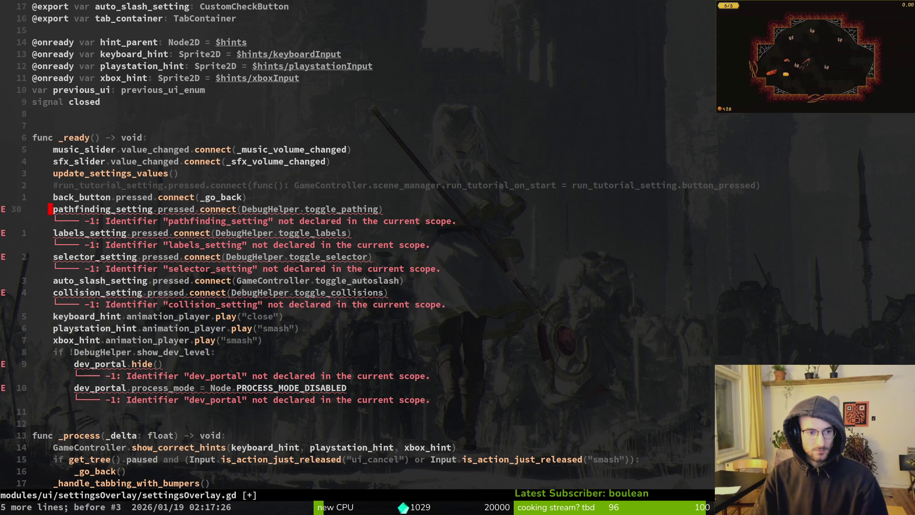
{"action": "key", "text": "ctrl+r"}
{"action": "key", "text": "ctrl+r"}
{"action": "key", "text": "ctrl+r"}
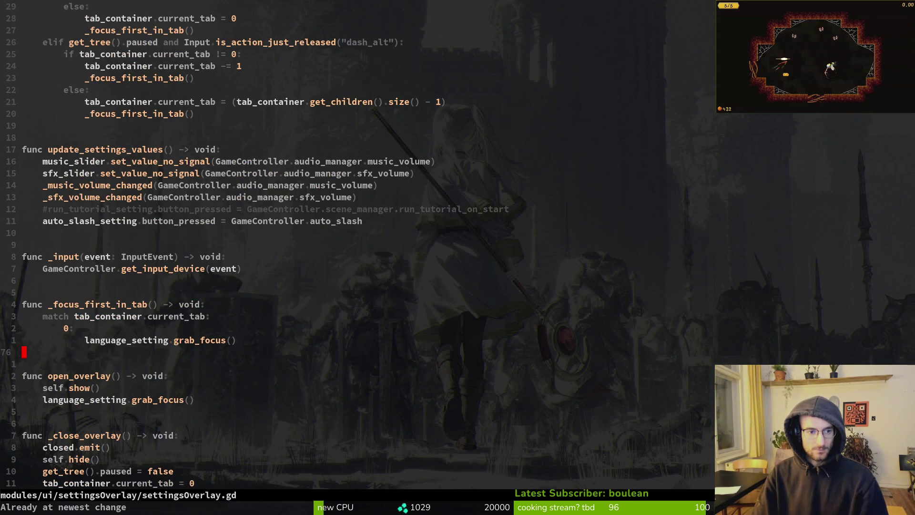
{"action": "key", "text": "ctrl+u"}
{"action": "key", "text": "ctrl+u"}
{"action": "key", "text": "ctrl+u"}
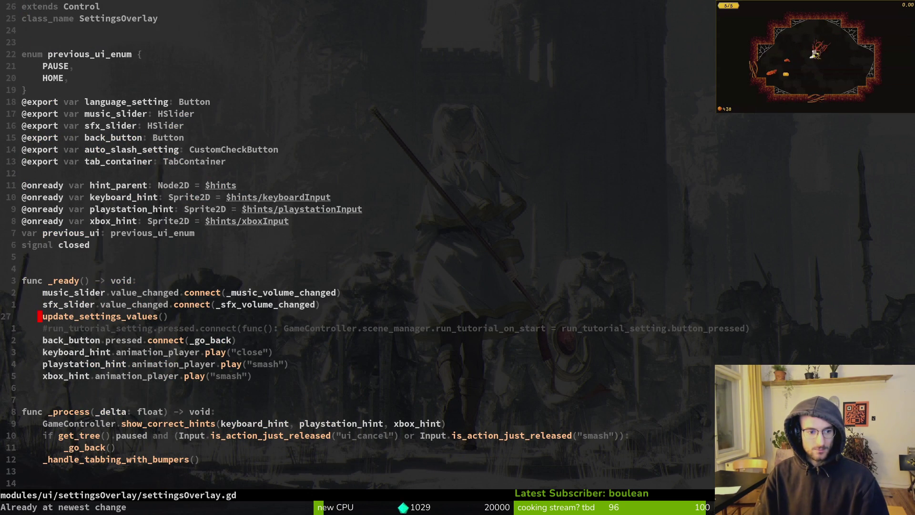
Duplicate the back_button connect line and rename the copy to auto_slash_setting.
{"action": "key", "text": "j"}
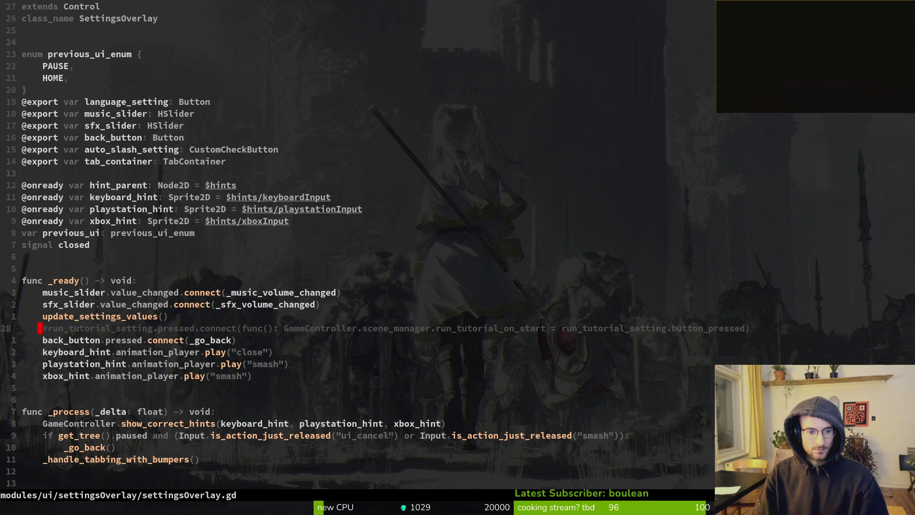
{"action": "key", "text": "y"}
{"action": "key", "text": "y"}
{"action": "type", "text": "pcwaui"}
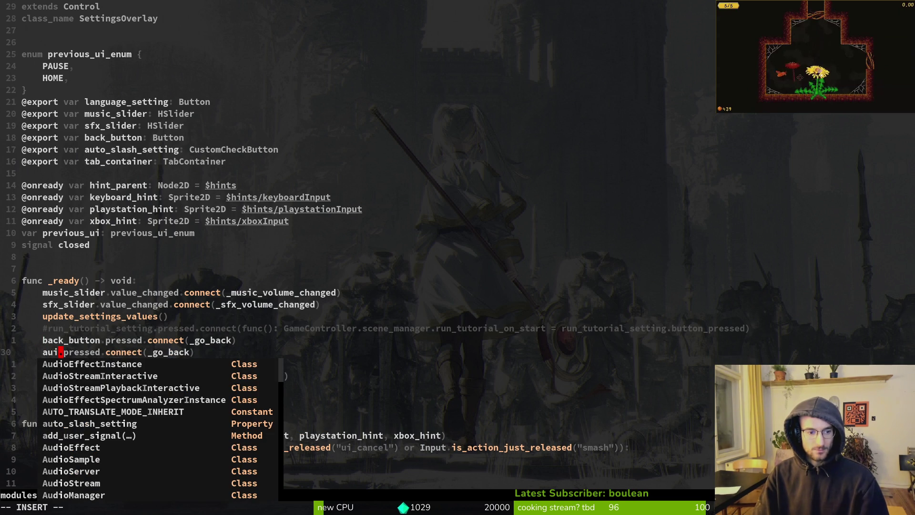
{"action": "key", "text": "BackSpace"}
{"action": "type", "text": "to"}
{"action": "key", "text": "Tab"}
{"action": "key", "text": "Tab"}
{"action": "key", "text": "Return"}
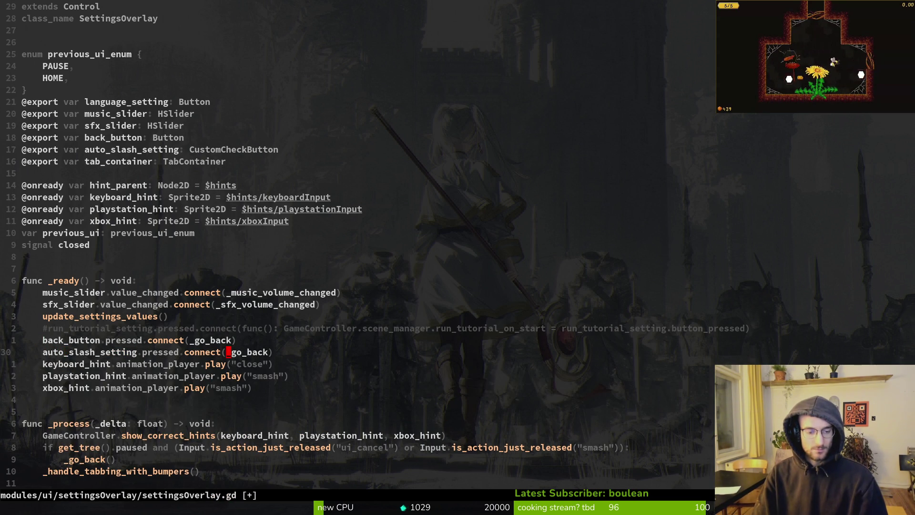
Replace its callback with GameController.toggle_autoslash and save the script with :w.
{"action": "key", "text": "c"}
{"action": "key", "text": "t"}
{"action": "key", "text": "parenright"}
{"action": "type", "text": "GameController.togl"}
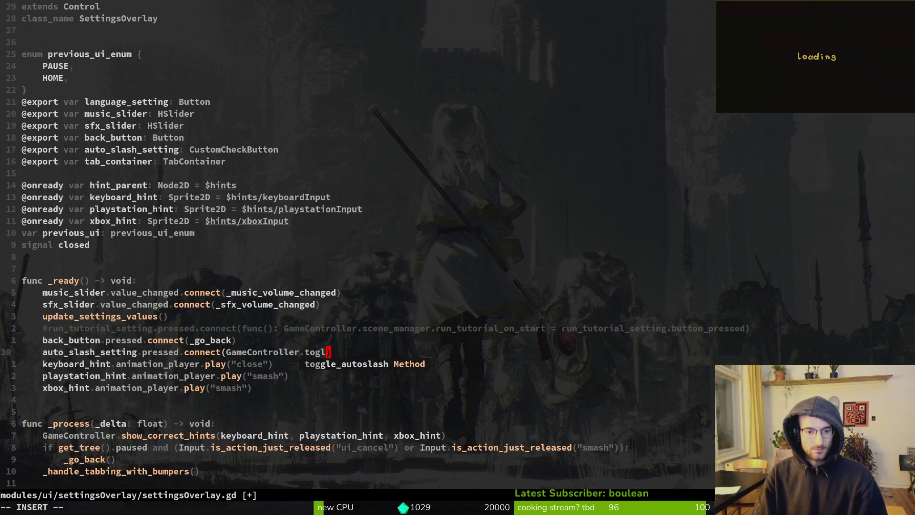
{"action": "key", "text": "Tab"}
{"action": "key", "text": "Escape"}
{"action": "type", "text": ":w"}
{"action": "key", "text": "Return"}
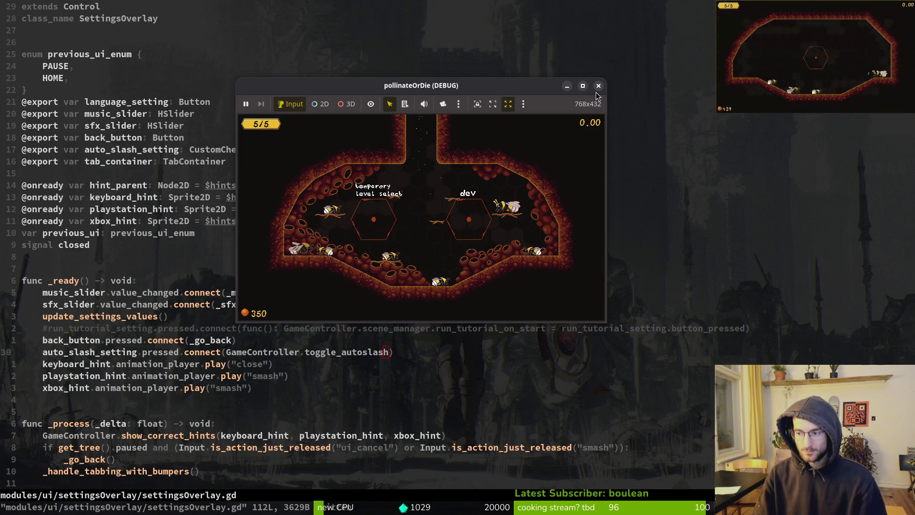
Restart the game and check the auto slash option in the pause menu's settings.
{"action": "left_click", "coordinate": [596, 92]}
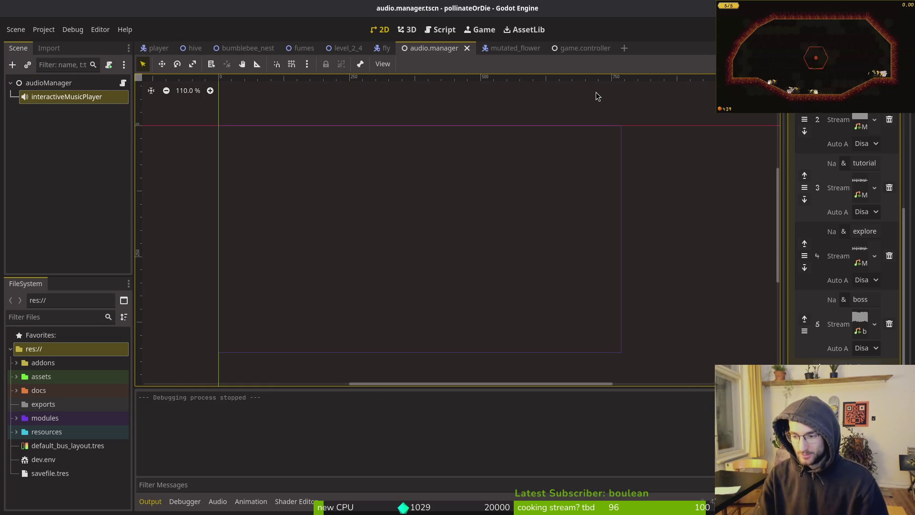
{"action": "key", "text": "F5"}
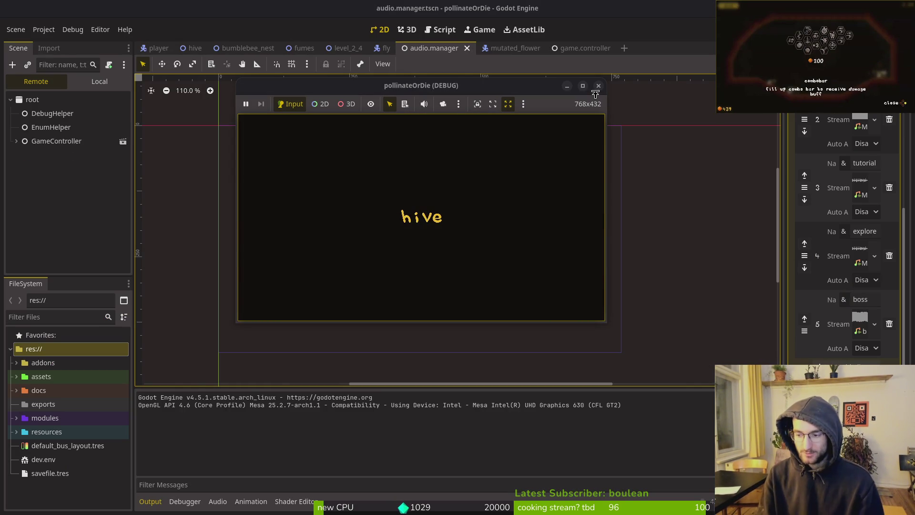
{"action": "key", "text": "Escape"}
{"action": "key", "text": "Down"}
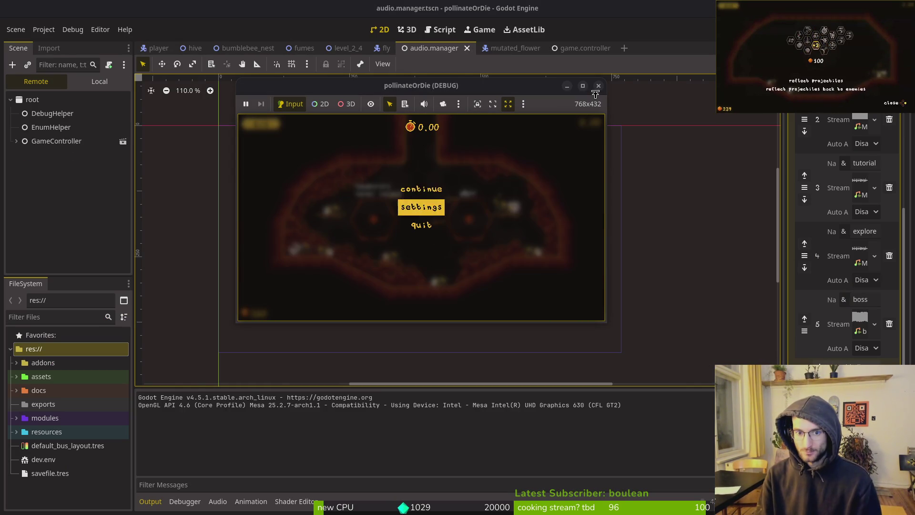
{"action": "key", "text": "Return"}
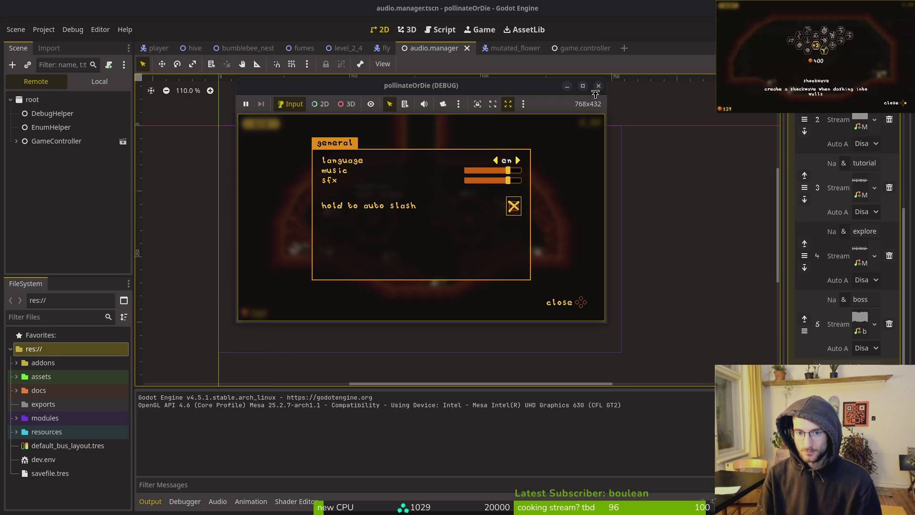
{"action": "key", "text": "Escape"}
{"action": "key", "text": "Escape"}
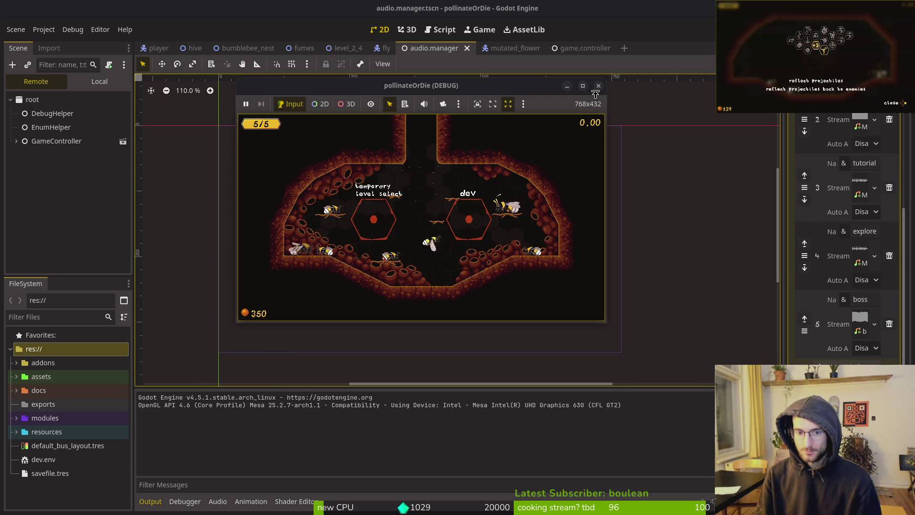
Recheck the settings panel, resume, then stop the game and return to the editor.
{"action": "key", "text": "Escape"}
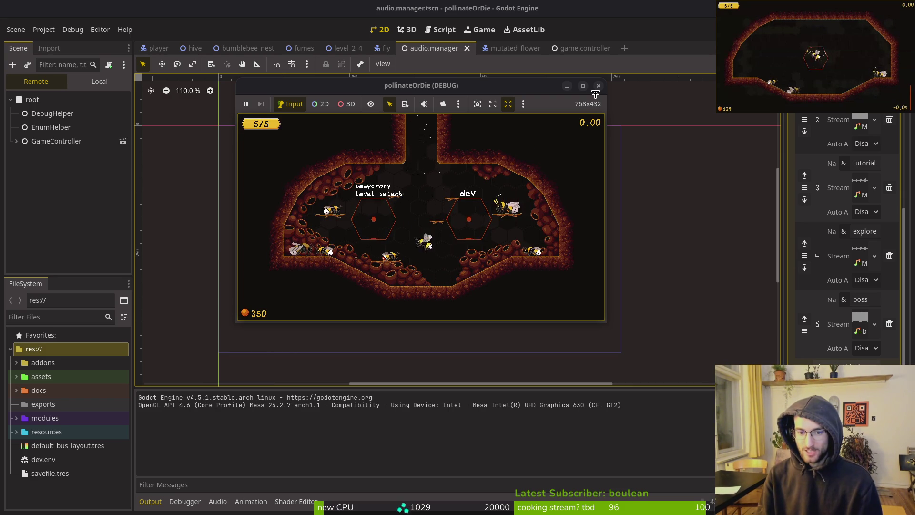
{"action": "key", "text": "Escape"}
{"action": "key", "text": "Return"}
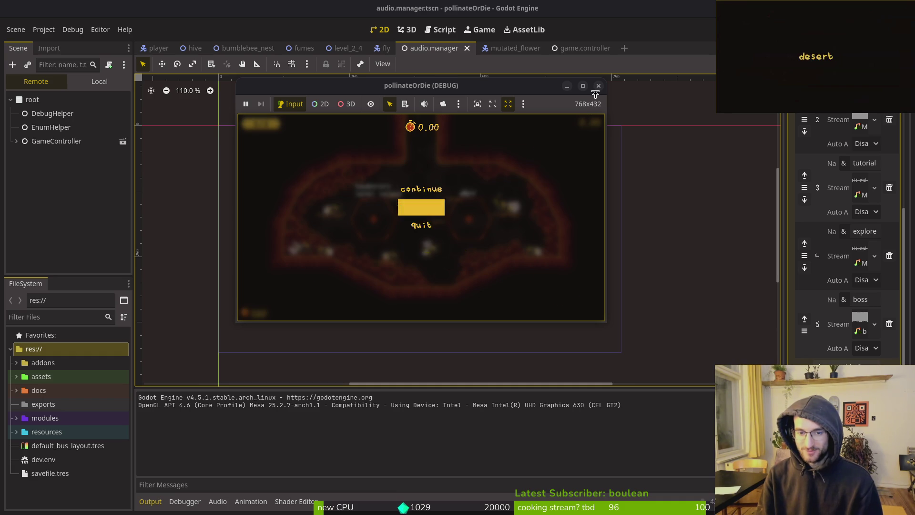
{"action": "key", "text": "Escape"}
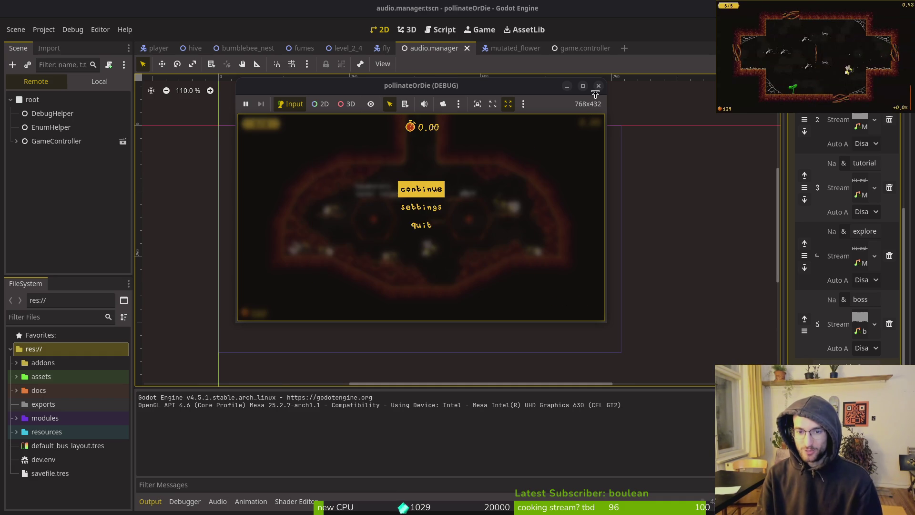
{"action": "key", "text": "Escape"}
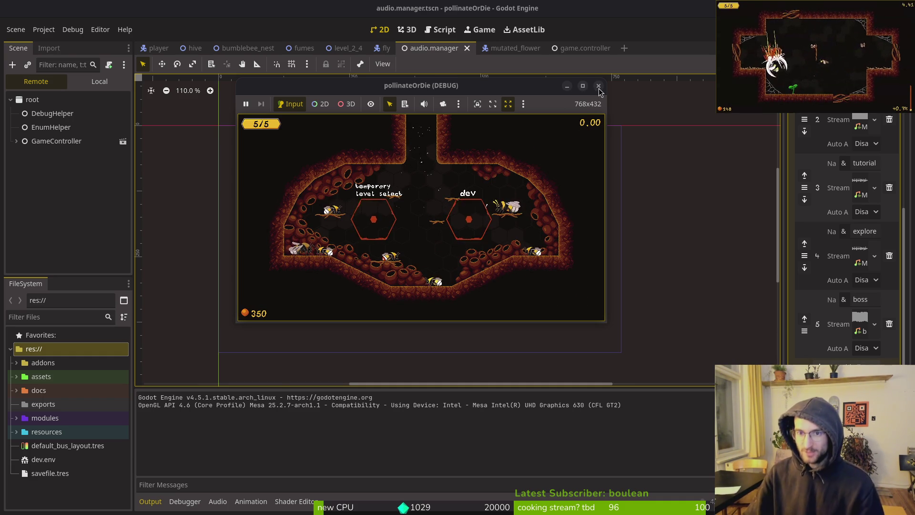
{"action": "left_click", "coordinate": [598, 86]}
{"action": "key", "text": "super+2"}
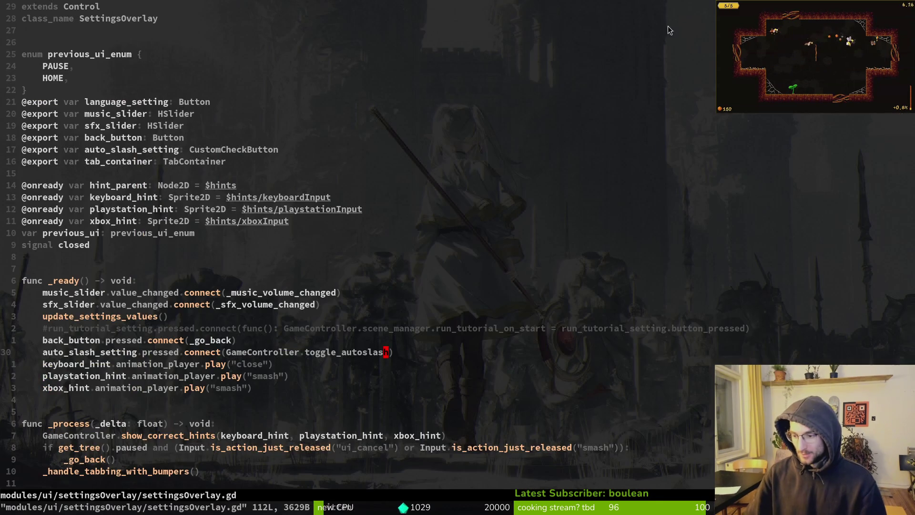
Quit Neovim and review the settingsOverlay.gd changes in tig status.
{"action": "type", "text": ":q"}
{"action": "key", "text": "Return"}
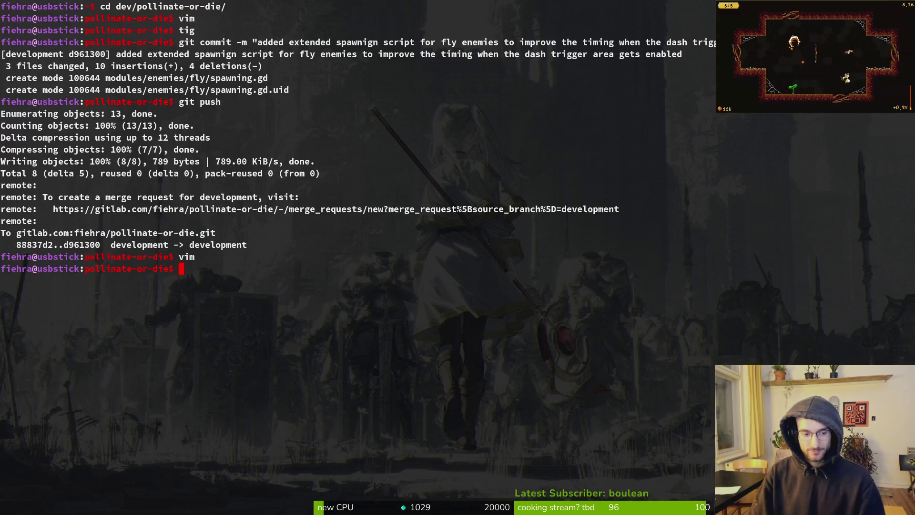
{"action": "type", "text": "tig status"}
{"action": "key", "text": "Return"}
{"action": "key", "text": "Down"}
{"action": "key", "text": "Down"}
{"action": "key", "text": "Down"}
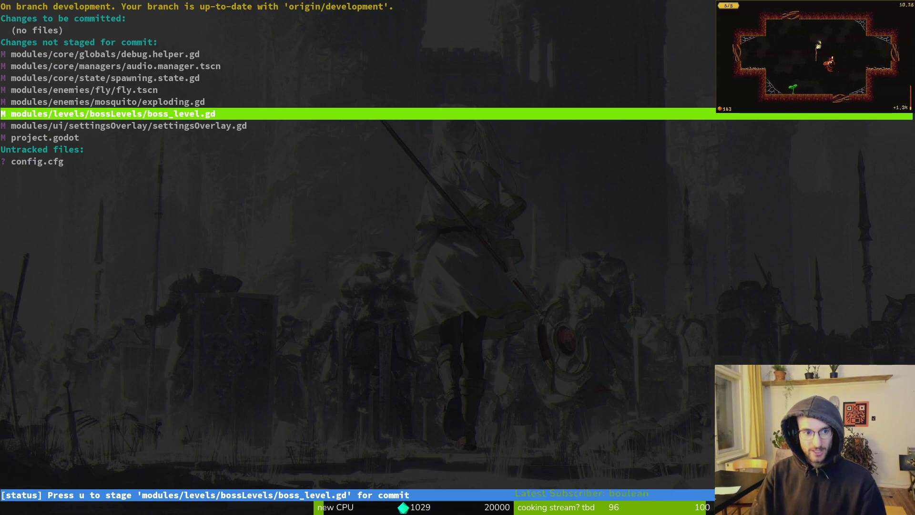
{"action": "key", "text": "Down"}
{"action": "key", "text": "Return"}
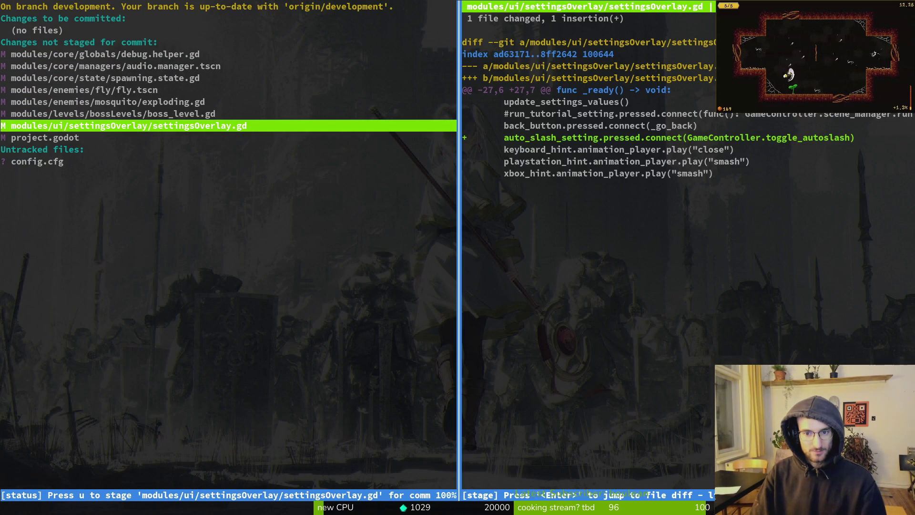
{"action": "key", "text": "q"}
{"action": "key", "text": "q"}
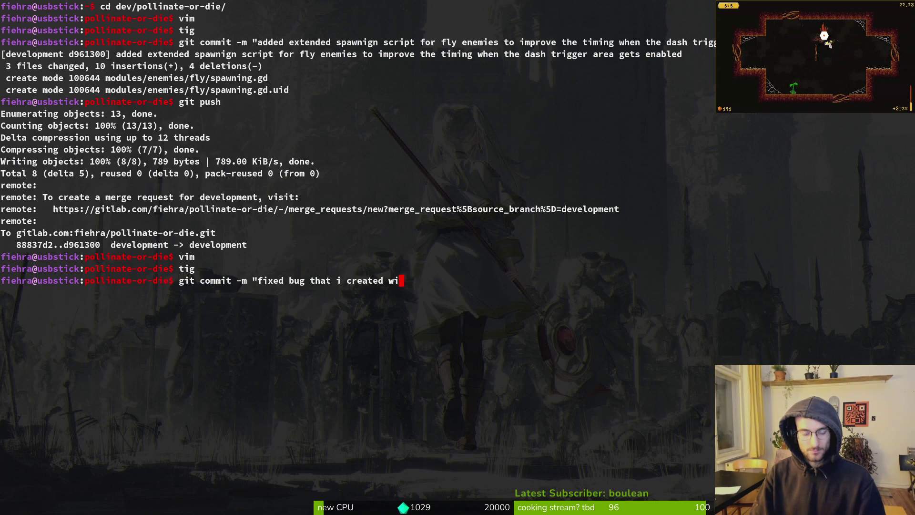
Commit with message "fixed bug that i created wiht last refactor", push, and open tig's log.
{"action": "type", "text": "iht last refactor"}
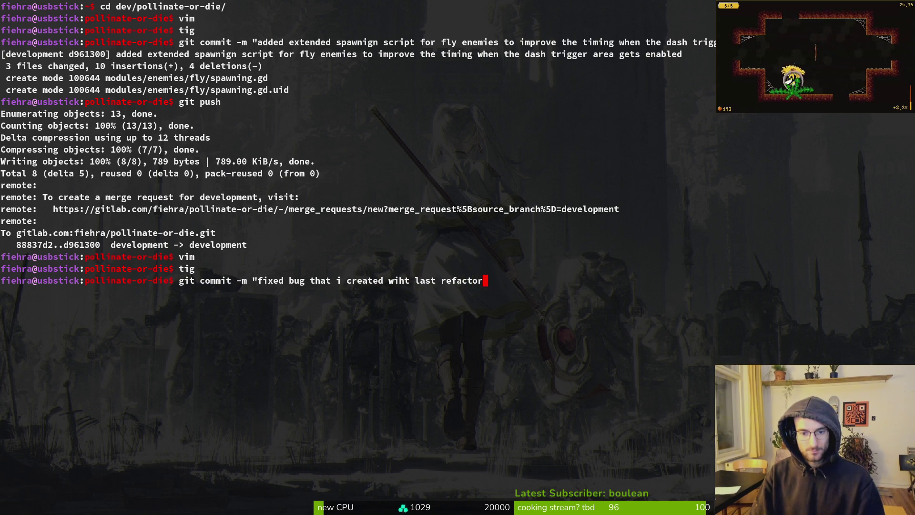
{"action": "type", "text": "\""}
{"action": "key", "text": "Return"}
{"action": "type", "text": "git push"}
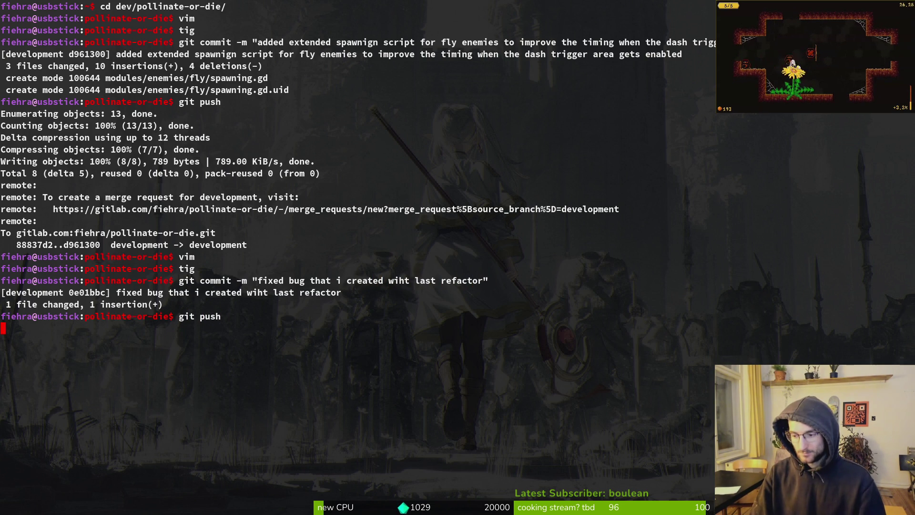
{"action": "key", "text": "Return"}
{"action": "type", "text": "g"}
{"action": "key", "text": "Return"}
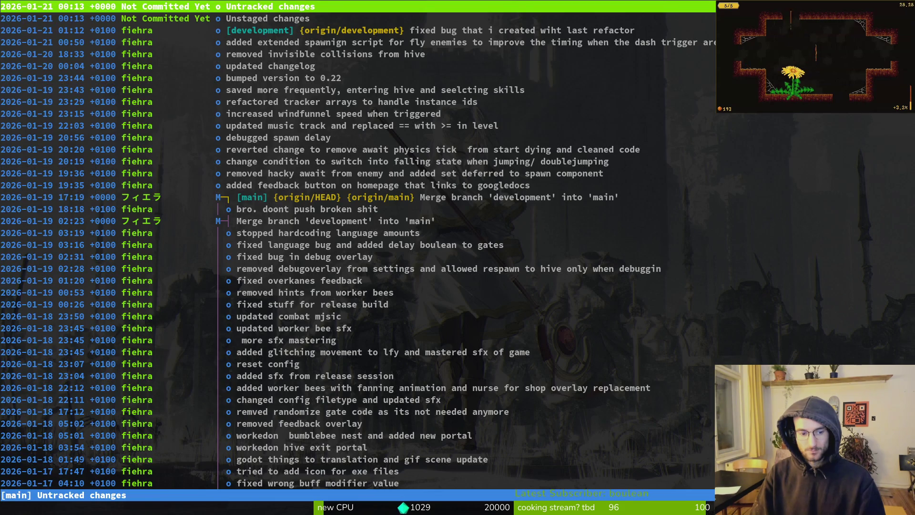
In tig status, review the fly.tscn diff and stage fly.tscn, exploding.gd and spawning.state.gd.
{"action": "type", "text": "qtig status"}
{"action": "key", "text": "Return"}
{"action": "key", "text": "Down"}
{"action": "key", "text": "Down"}
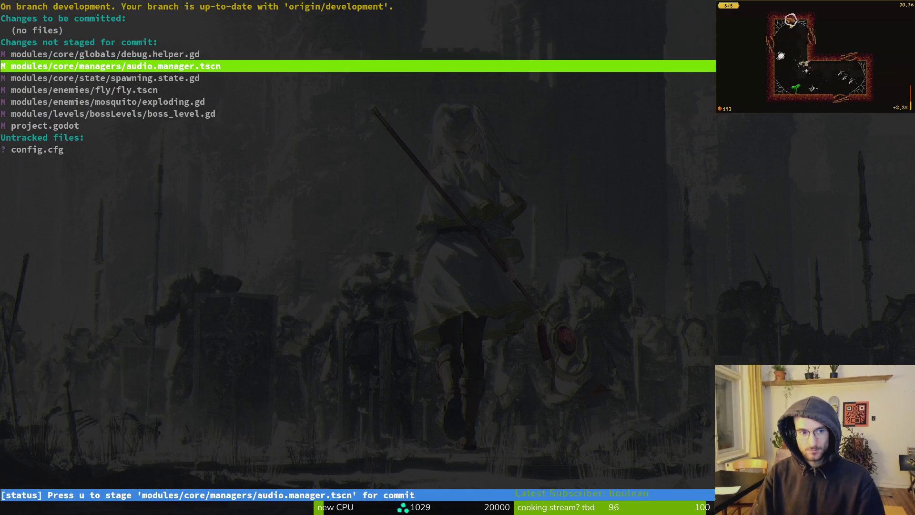
{"action": "key", "text": "Down"}
{"action": "key", "text": "Down"}
{"action": "key", "text": "Down"}
{"action": "key", "text": "Return"}
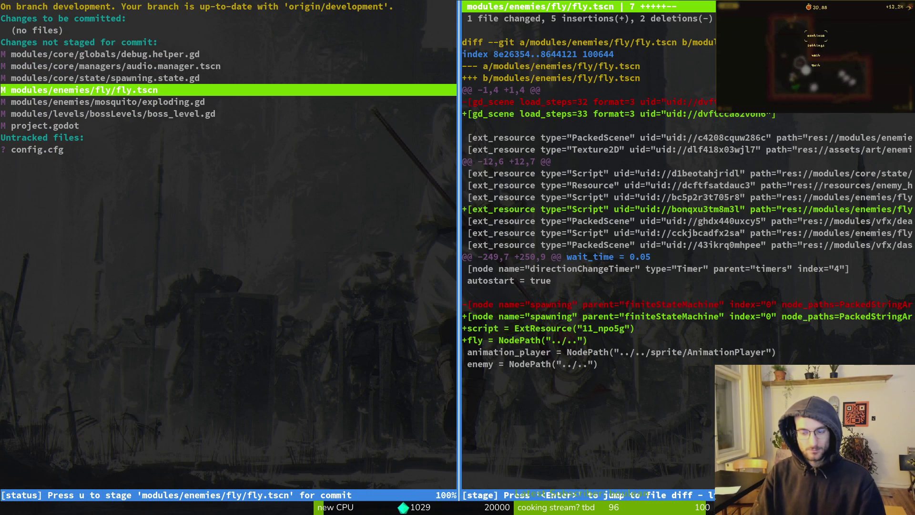
{"action": "key", "text": "u"}
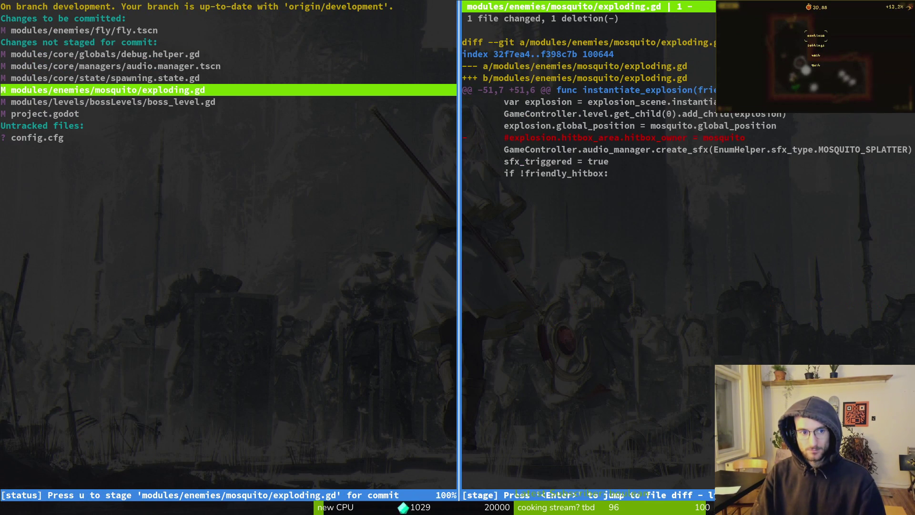
{"action": "key", "text": "u"}
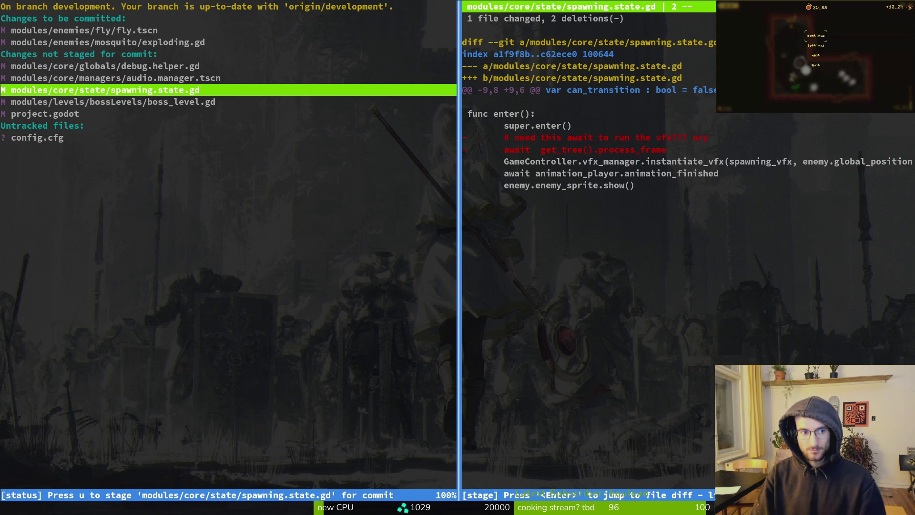
{"action": "key", "text": "u"}
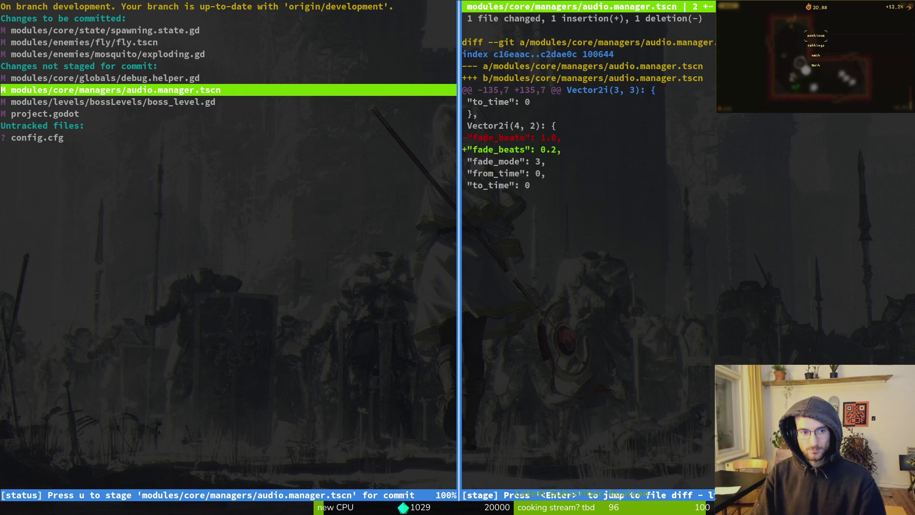
Re-check the spawning.state.gd and boss_level.gd diffs before committing.
{"action": "key", "text": "Up"}
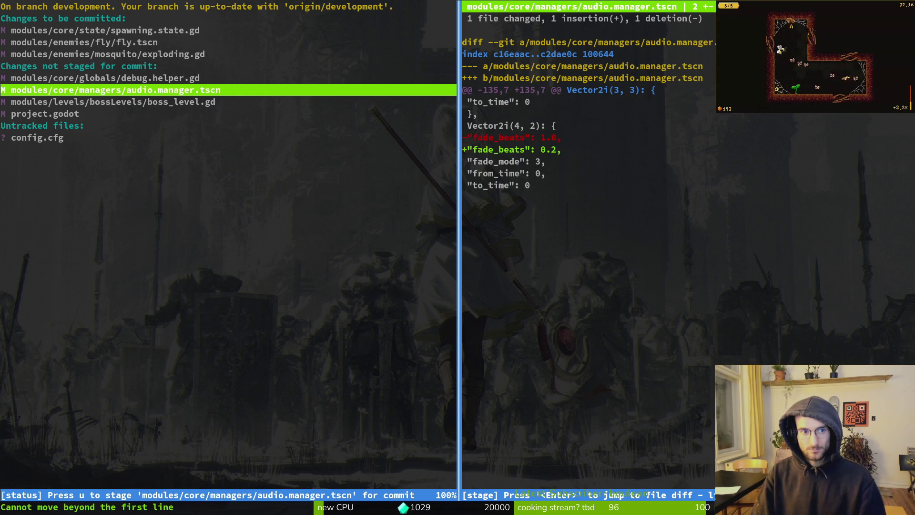
{"action": "key", "text": "q"}
{"action": "key", "text": "Up"}
{"action": "key", "text": "Up"}
{"action": "key", "text": "Up"}
{"action": "key", "text": "Up"}
{"action": "key", "text": "Return"}
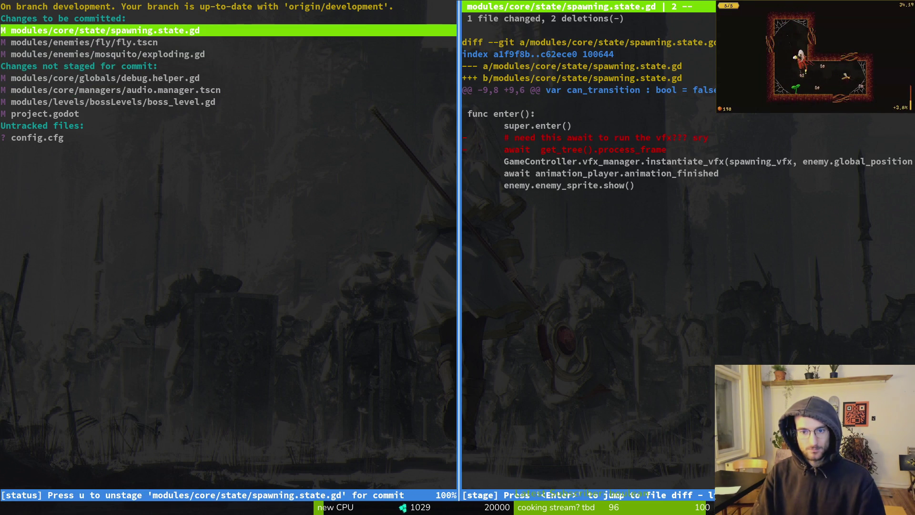
{"action": "key", "text": "q"}
{"action": "key", "text": "Down"}
{"action": "key", "text": "Down"}
{"action": "key", "text": "Down"}
{"action": "key", "text": "Down"}
{"action": "key", "text": "Down"}
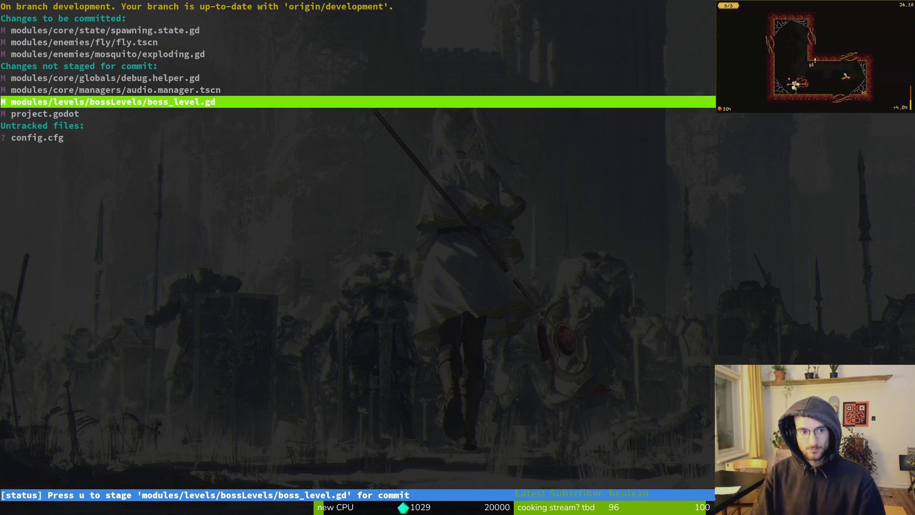
{"action": "key", "text": "Return"}
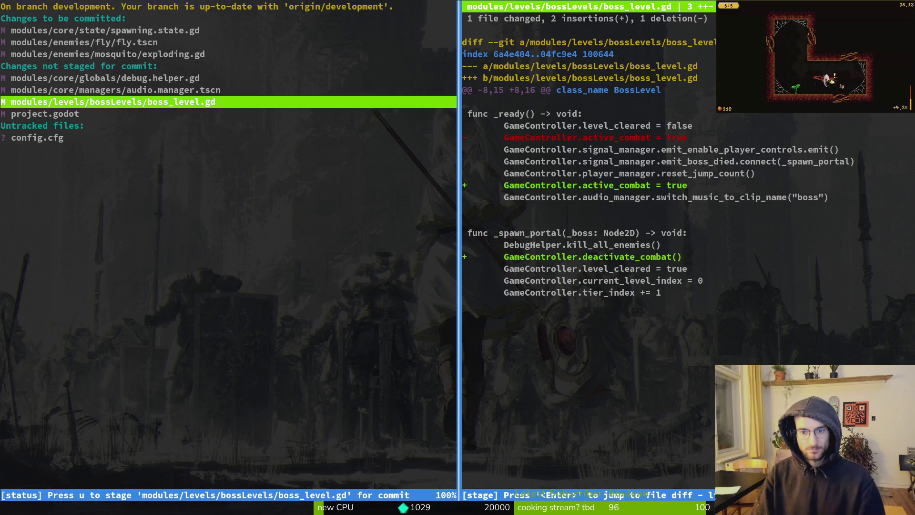
Commit the staged changes as "extended fly spawning script" and launch the game in Godot.
{"action": "type", "text": "quqgit commit -m \""}
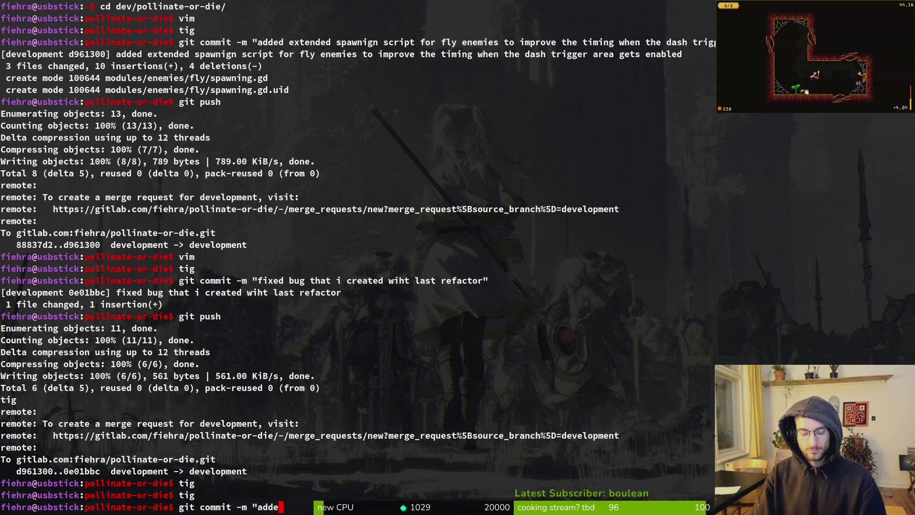
{"action": "key", "text": "BackSpace"}
{"action": "key", "text": "BackSpace"}
{"action": "key", "text": "BackSpace"}
{"action": "type", "text": "extended fly spawnin"}
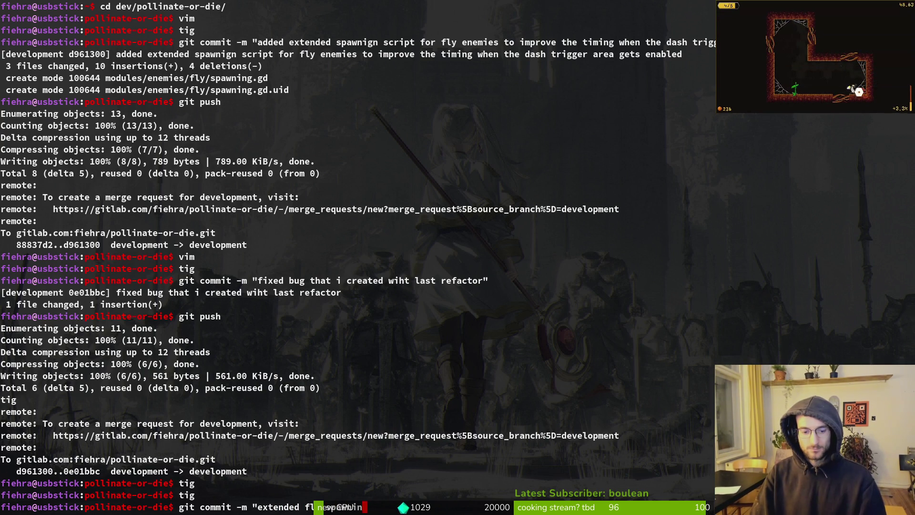
{"action": "type", "text": "g script"}
{"action": "key", "text": "Return"}
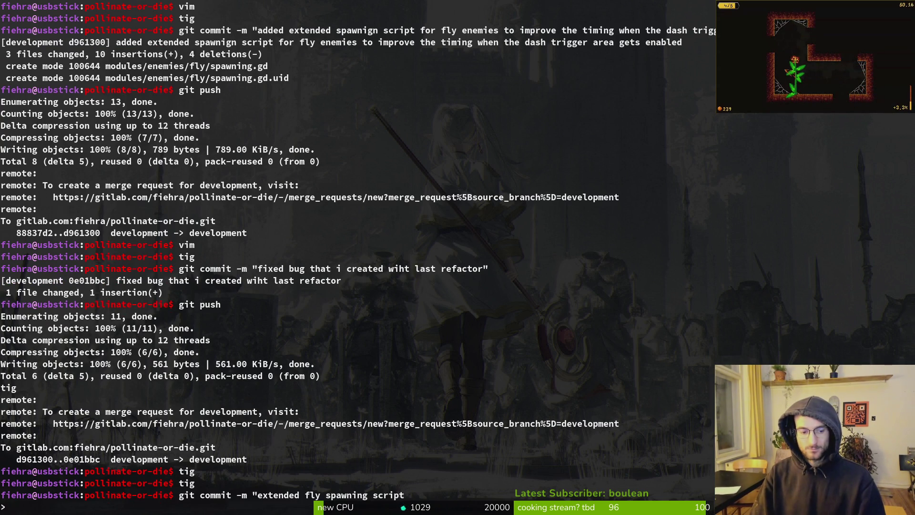
{"action": "type", "text": "\""}
{"action": "key", "text": "Return"}
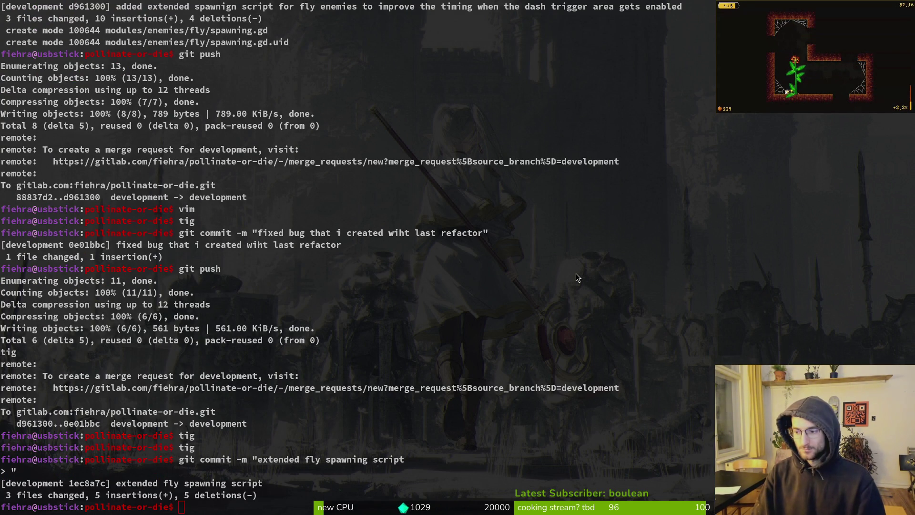
{"action": "key", "text": "alt+Tab"}
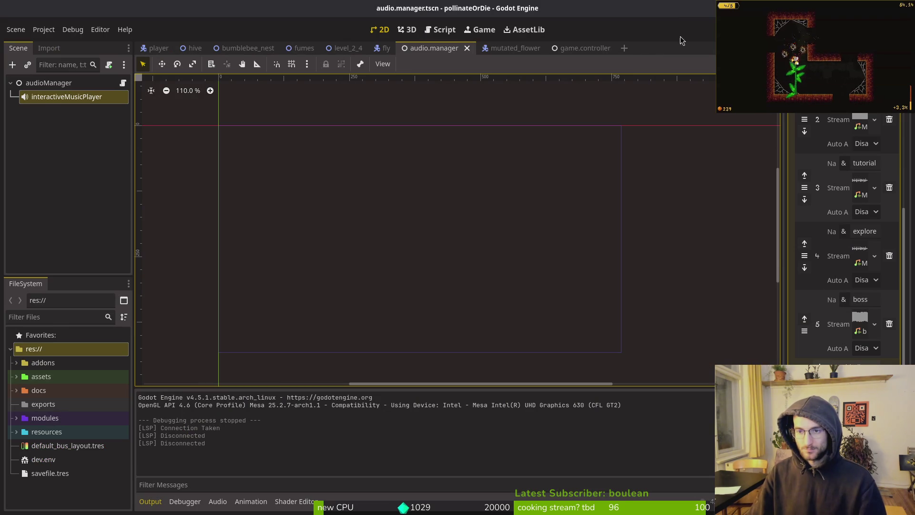
{"action": "key", "text": "F5"}
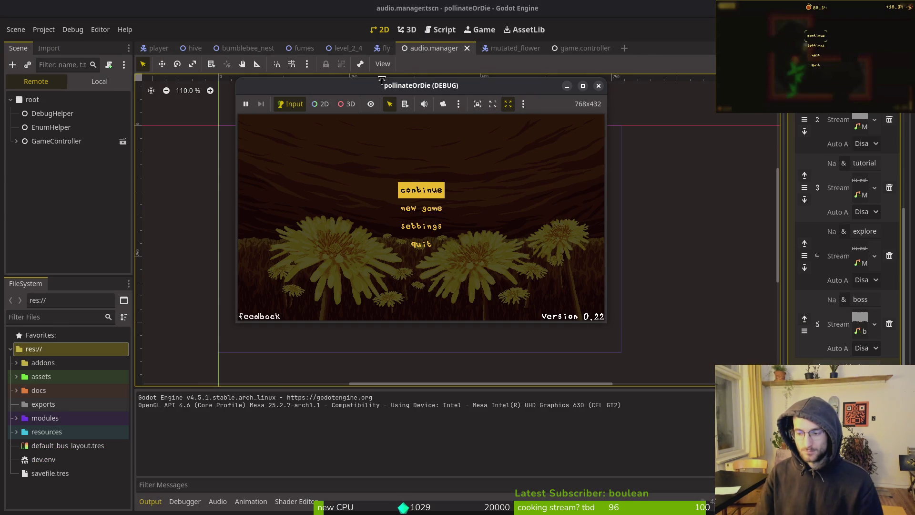
{"action": "key", "text": "Return"}
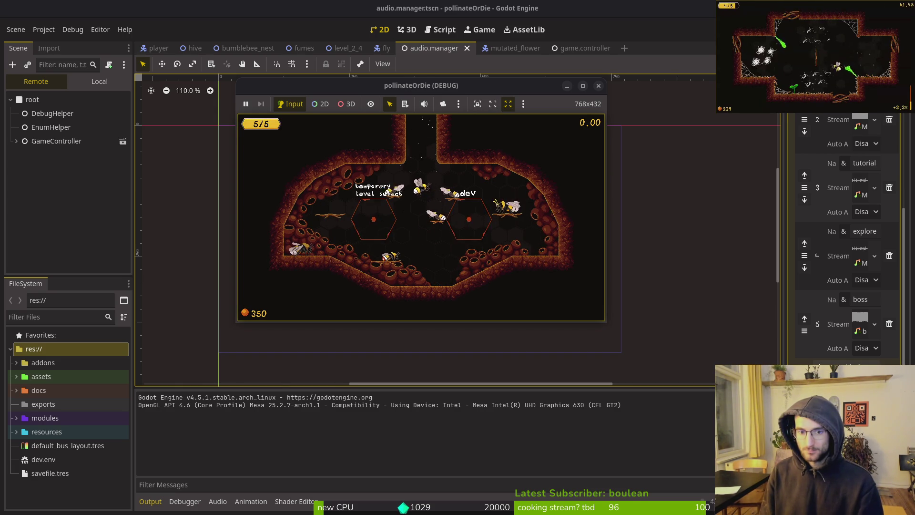
{"action": "key", "text": "Up"}
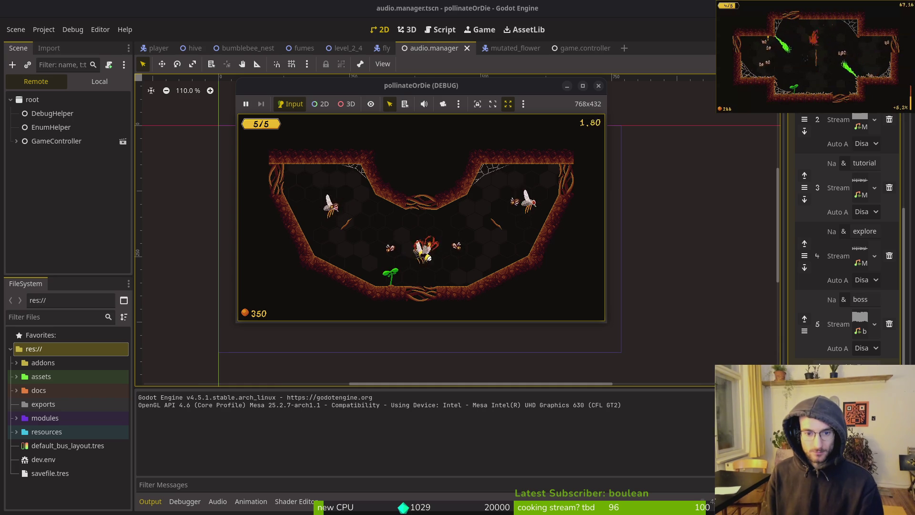
{"action": "key", "text": "Escape"}
{"action": "key", "text": "Up"}
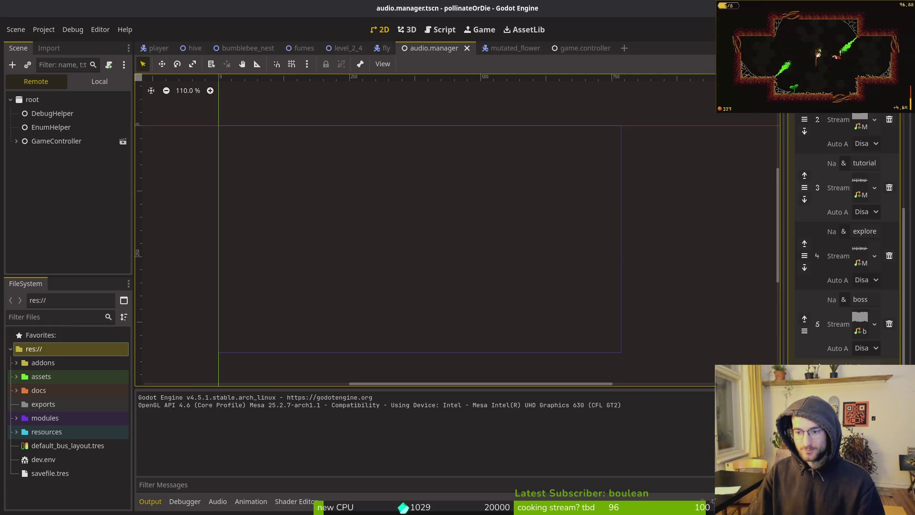
Set the explore-to-combat music transition's Fade Beats to 0.5 and relaunch the game.
{"action": "left_click", "coordinate": [445, 187]}
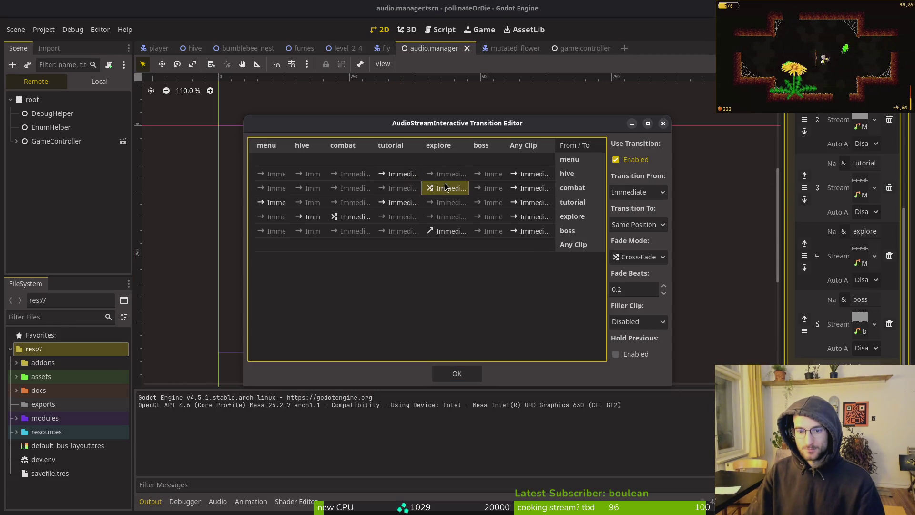
{"action": "left_click", "coordinate": [630, 290]}
{"action": "type", "text": "0.5"}
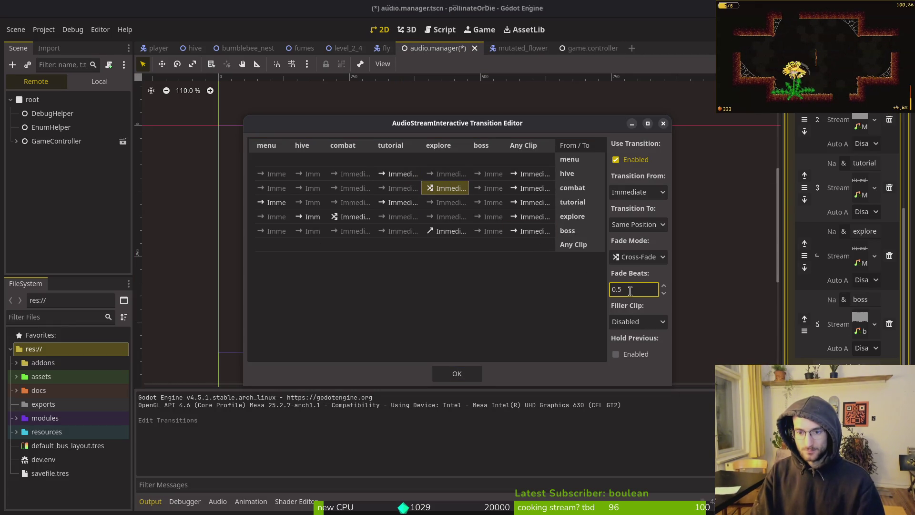
{"action": "left_click", "coordinate": [456, 373]}
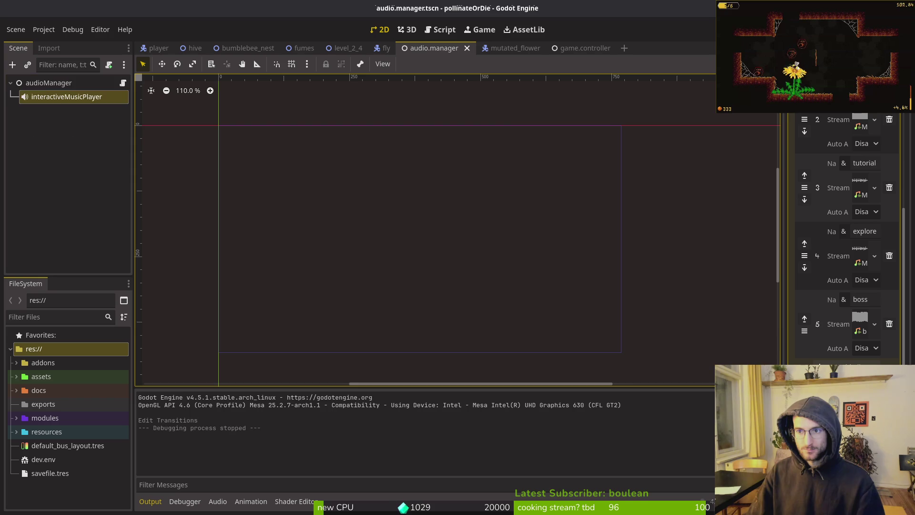
{"action": "key", "text": "F5"}
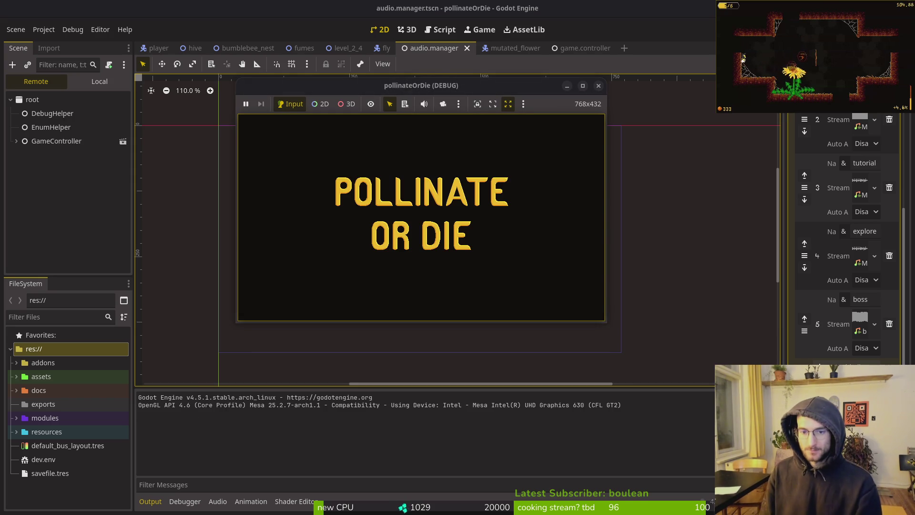
{"action": "key", "text": "Return"}
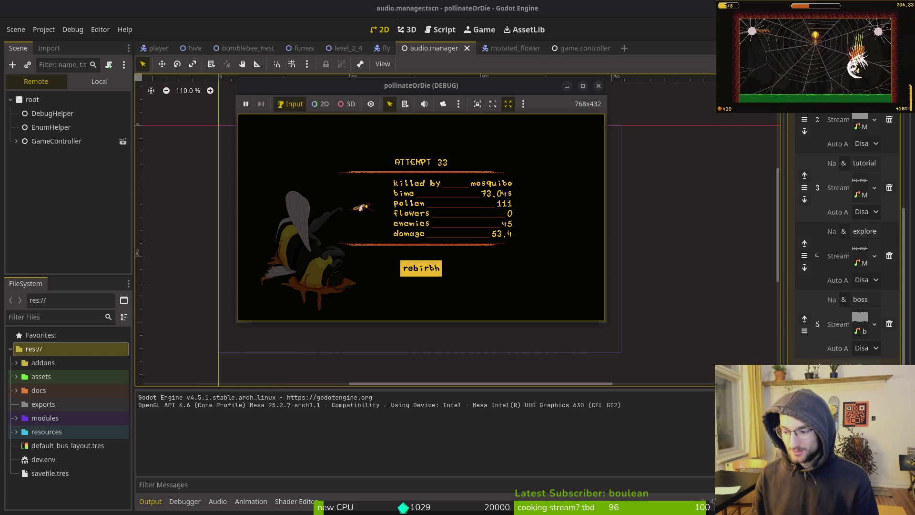
Rebirth after the mosquito death and return to the hive.
{"action": "key", "text": "Return"}
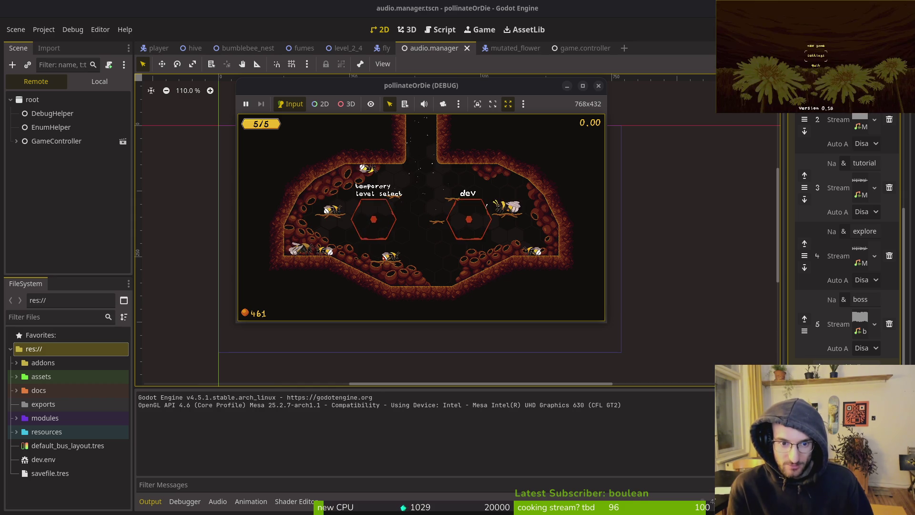
Back out of settings to the title menu and start a new game.
{"action": "key", "text": "Return"}
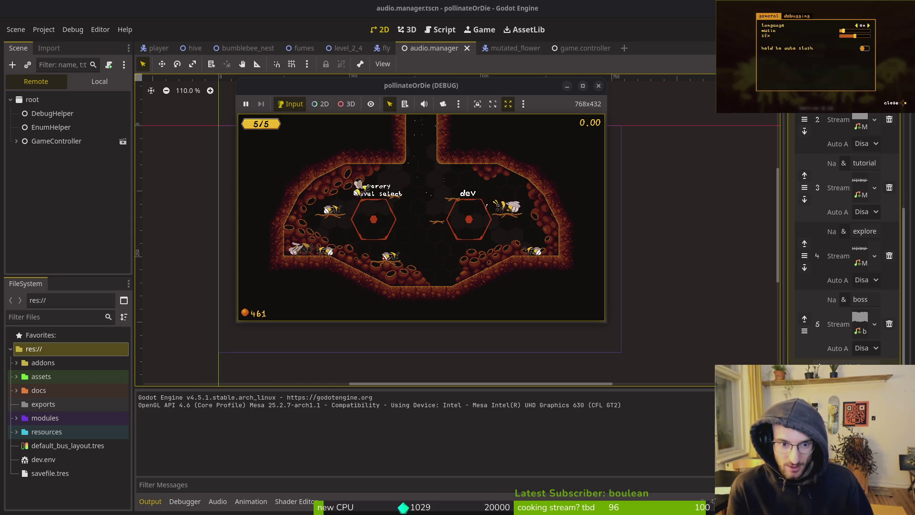
{"action": "key", "text": "Escape"}
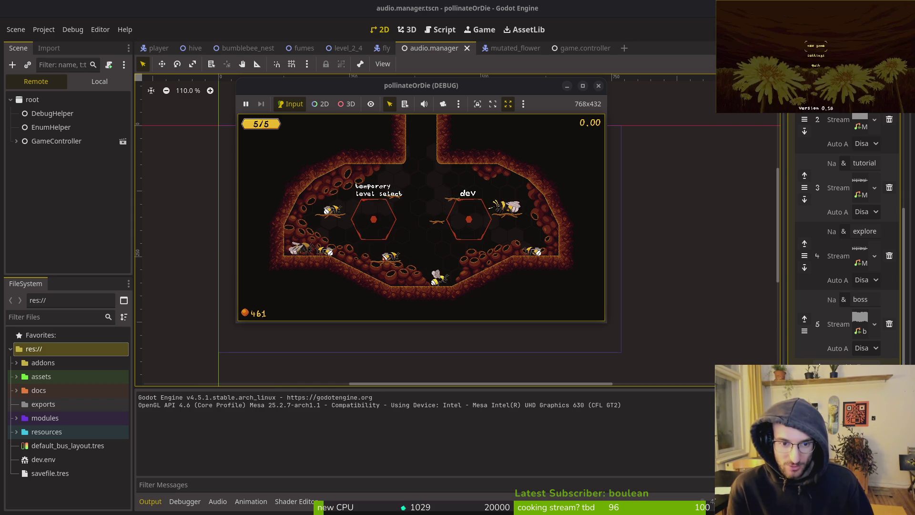
{"action": "key", "text": "Return"}
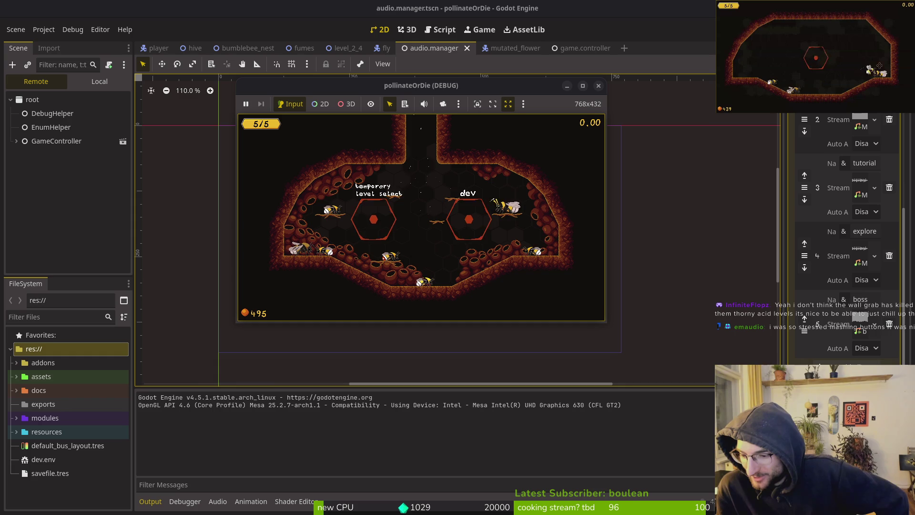
Browse the upgrade honeycomb from the reflect projectiles upgrade onward, then close it.
{"action": "key", "text": "e"}
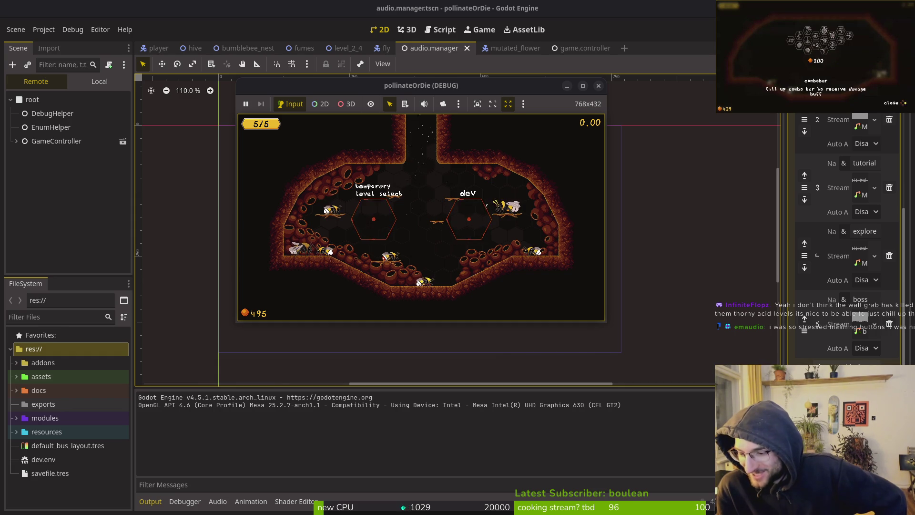
{"action": "key", "text": "space"}
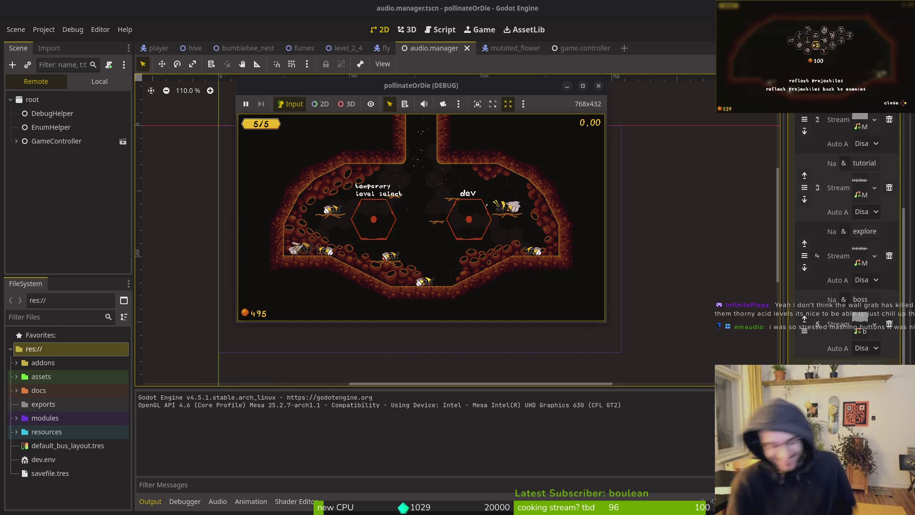
{"action": "key", "text": "Right"}
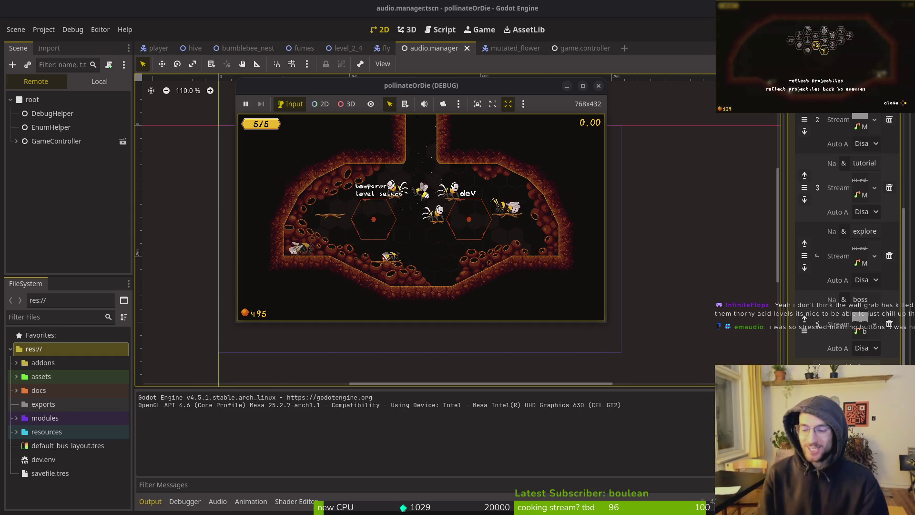
{"action": "key", "text": "e"}
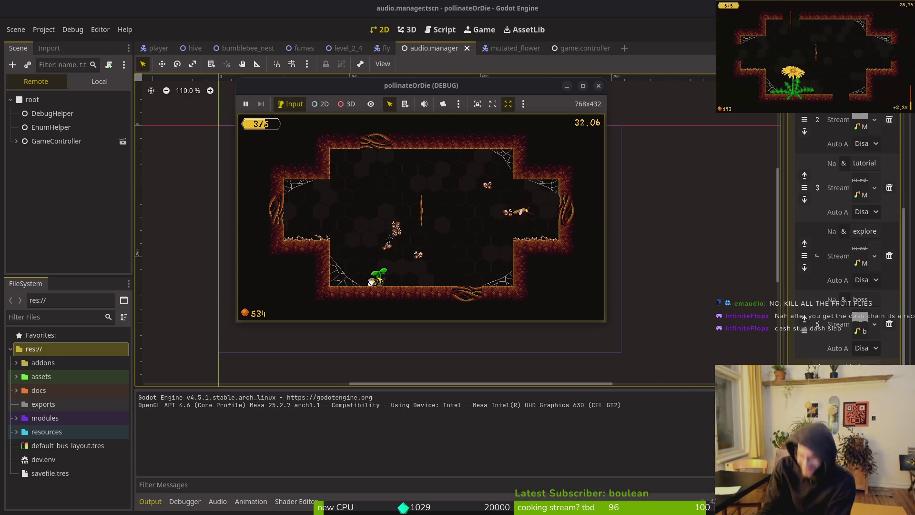
Pause the level run and choose returning to the hive nest.
{"action": "key", "text": "Escape"}
{"action": "key", "text": "Down"}
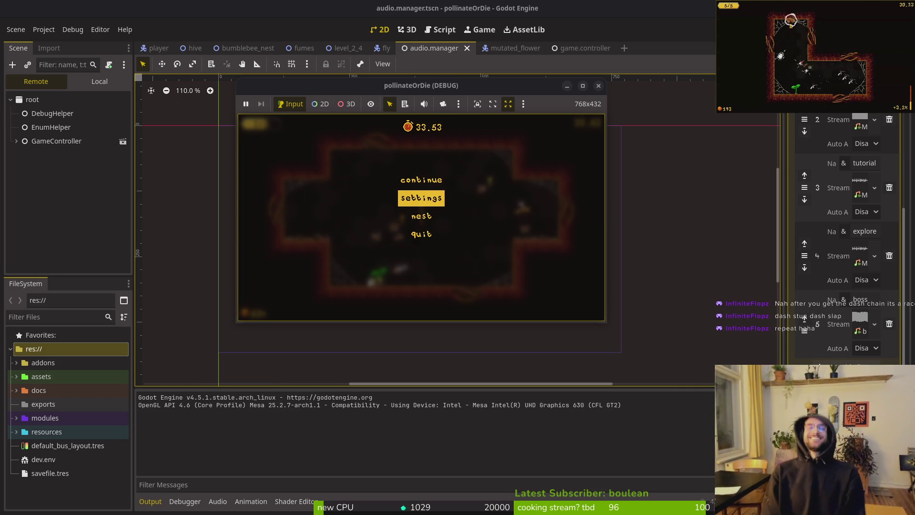
{"action": "key", "text": "Down"}
{"action": "key", "text": "Return"}
{"action": "key", "text": "Return"}
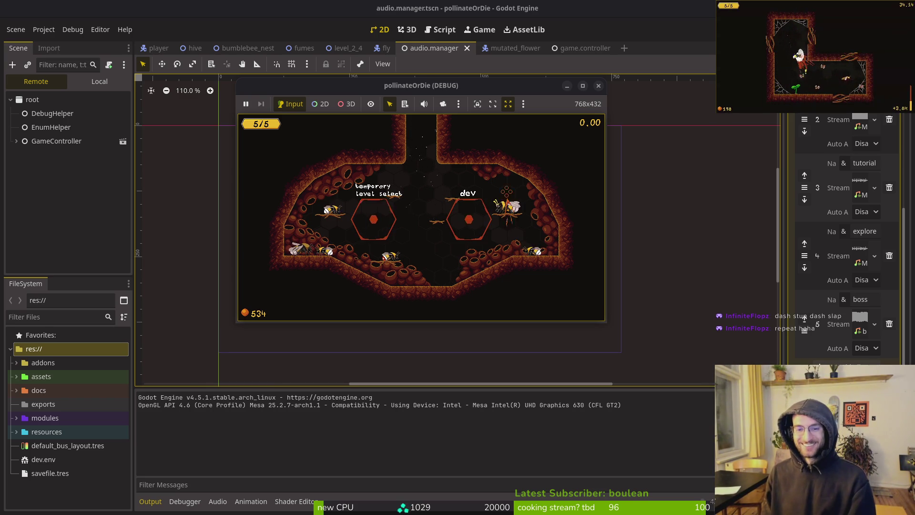
Buy dash chains in the hive honeycomb, then fly up the shaft into the desert level.
{"action": "key", "text": "Tab"}
{"action": "key", "text": "Up"}
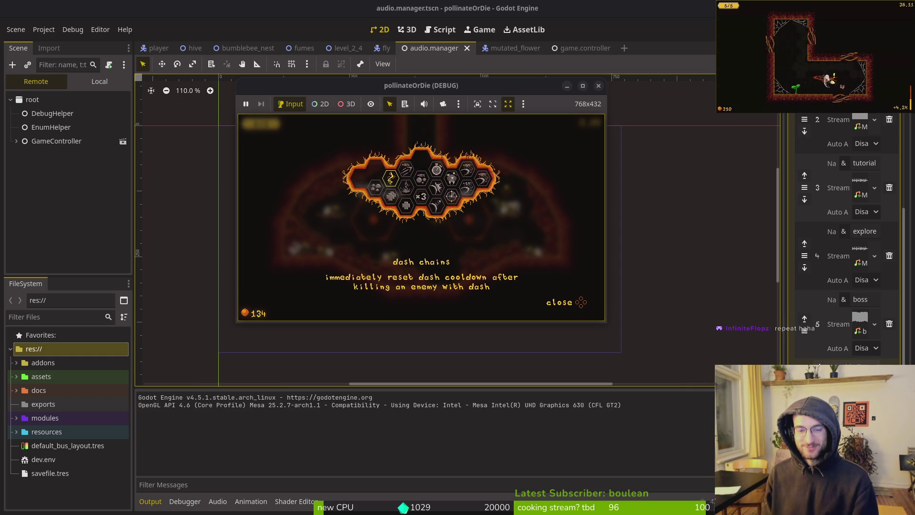
{"action": "key", "text": "Tab"}
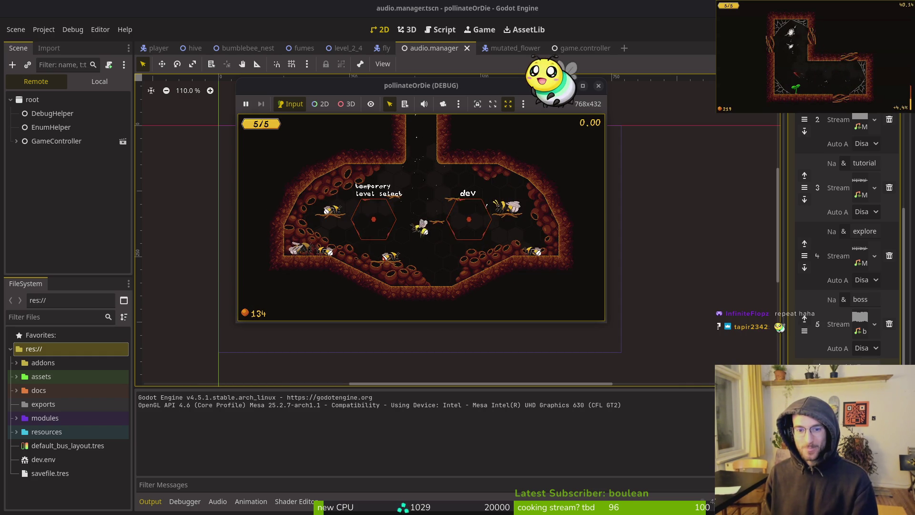
{"action": "key", "text": "Up"}
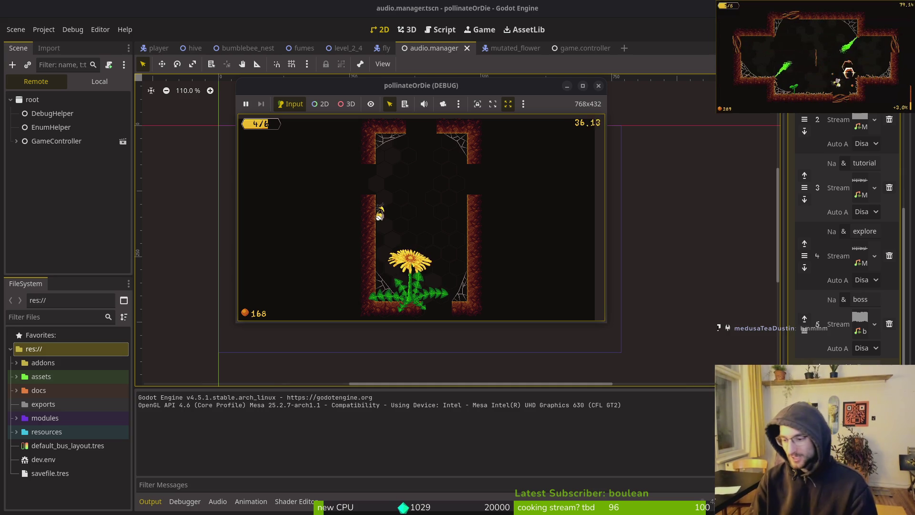
Fly, dash and slash through the level fighting enemies, then browse the upgrades to reflect.
{"action": "key", "text": "Up"}
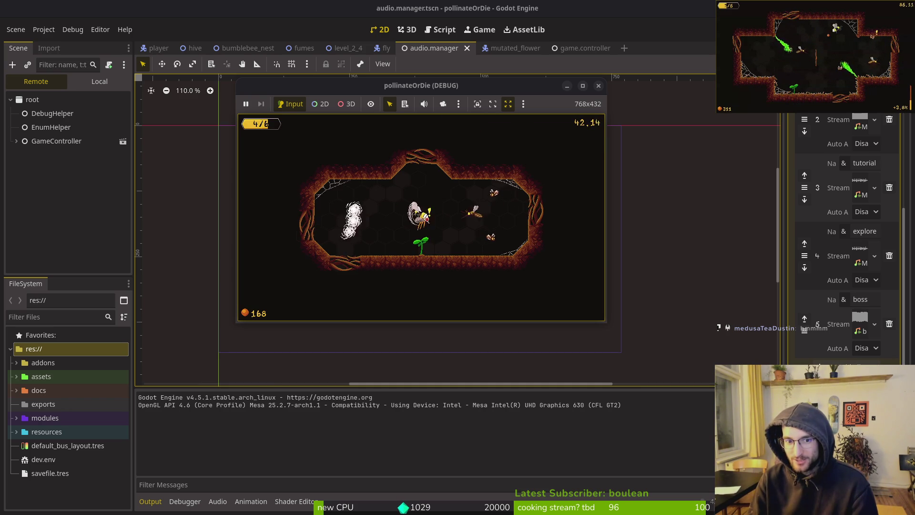
{"action": "key", "text": "Left"}
{"action": "key", "text": "Right"}
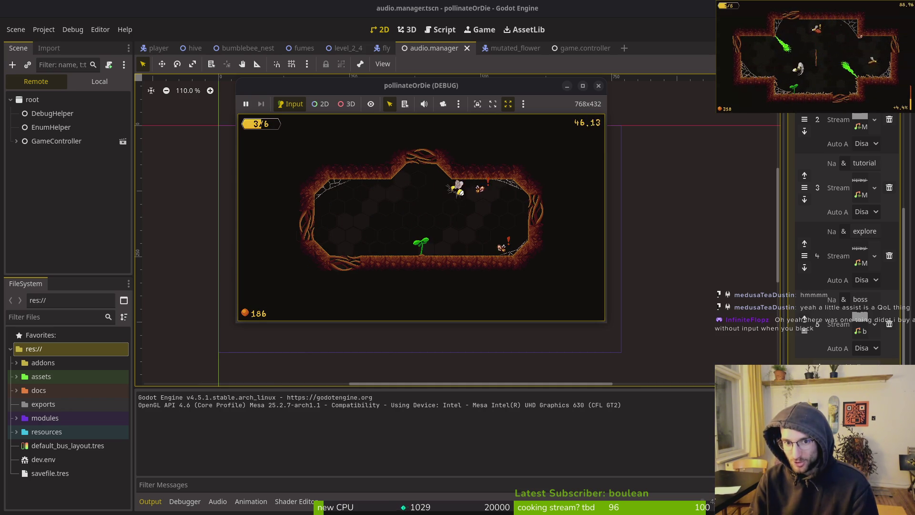
{"action": "key", "text": "Down"}
{"action": "key", "text": "Left"}
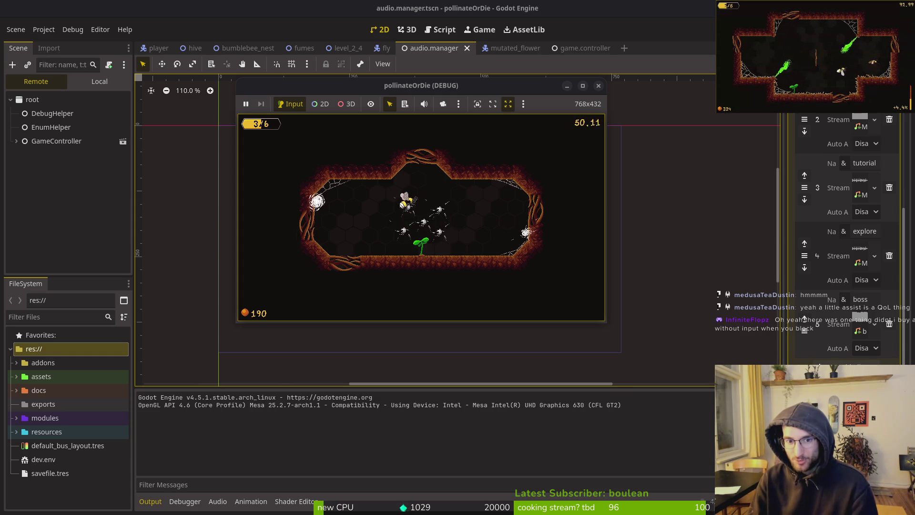
{"action": "key", "text": "Right"}
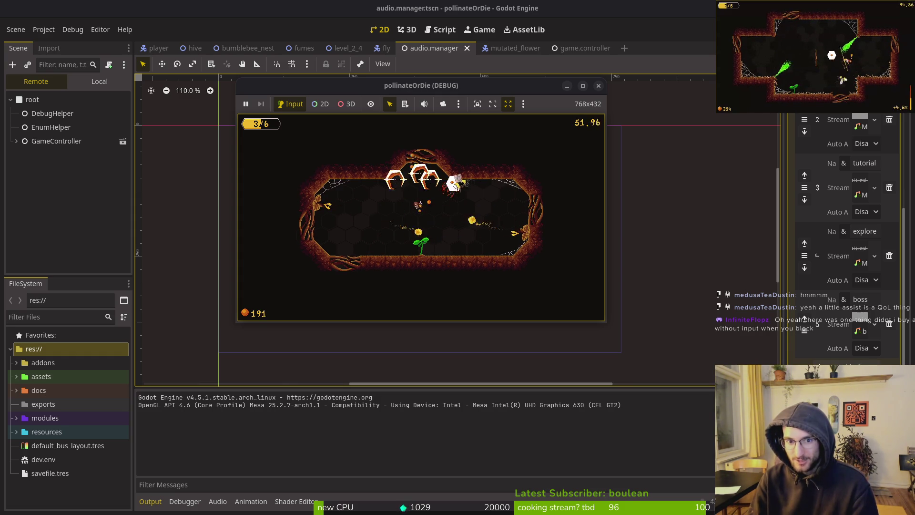
{"action": "key", "text": "Right"}
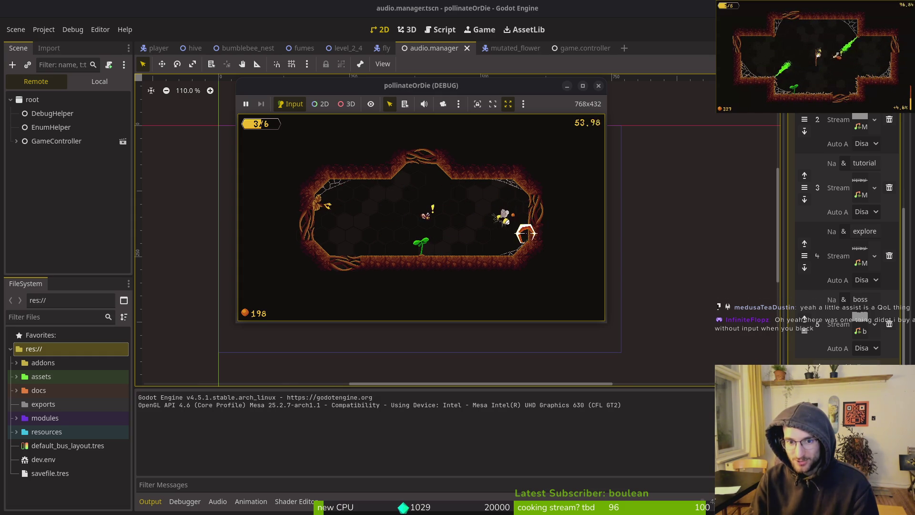
{"action": "key", "text": "Left"}
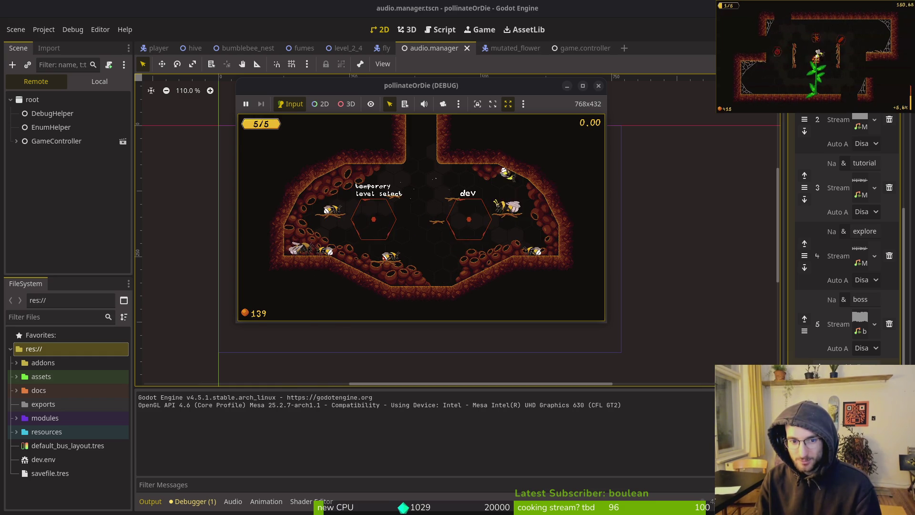
{"action": "key", "text": "Right"}
{"action": "key", "text": "Right"}
Compare the reflect, mirror and stunlocked upgrades in the honeycomb.
{"action": "key", "text": "Right"}
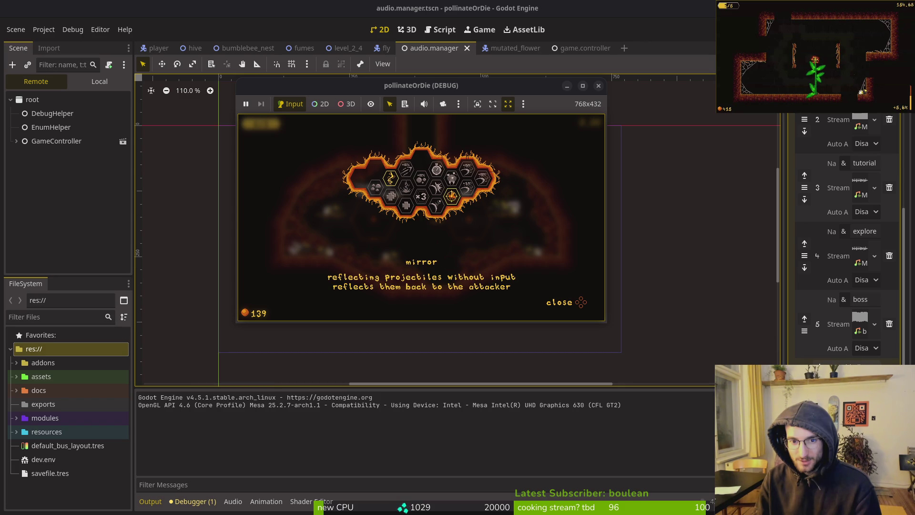
{"action": "key", "text": "Left"}
{"action": "key", "text": "Right"}
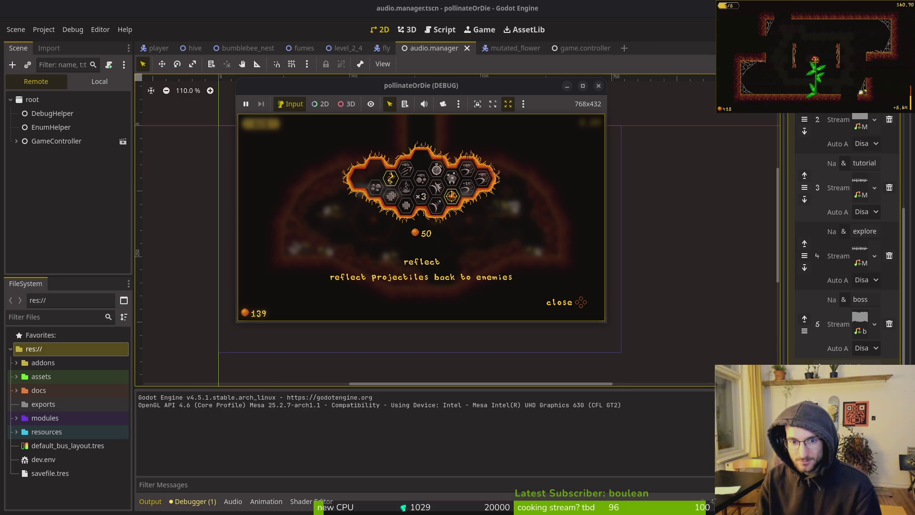
{"action": "key", "text": "Up"}
{"action": "key", "text": "Left"}
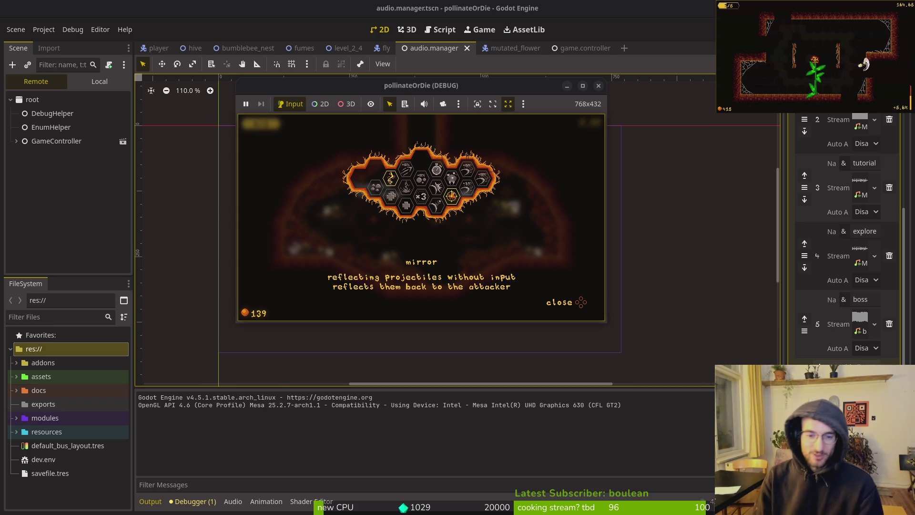
{"action": "key", "text": "Right"}
{"action": "key", "text": "Right"}
{"action": "key", "text": "Right"}
{"action": "key", "text": "Down"}
{"action": "key", "text": "Down"}
{"action": "key", "text": "Up"}
{"action": "key", "text": "Down"}
{"action": "key", "text": "Left"}
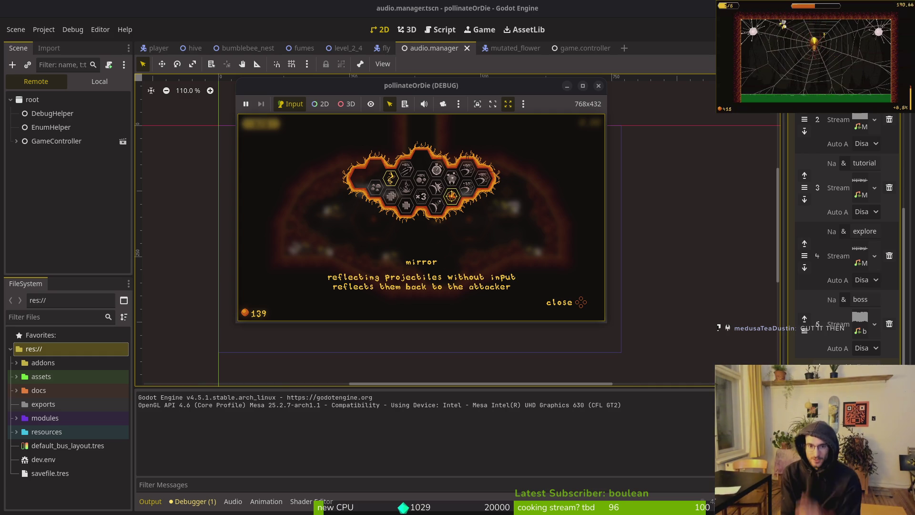
Preview the slasher upgrade's levels from 5% up to 15%.
{"action": "key", "text": "Left"}
{"action": "key", "text": "Return"}
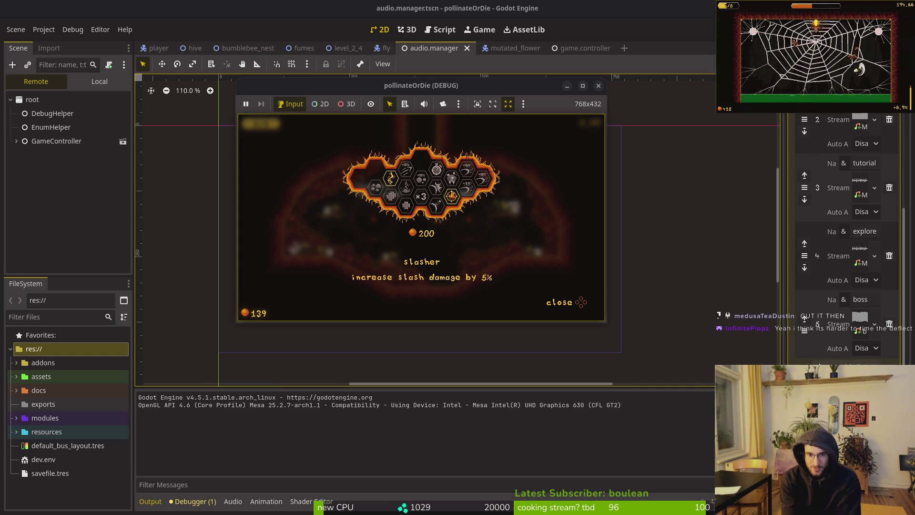
{"action": "key", "text": "BackSpace"}
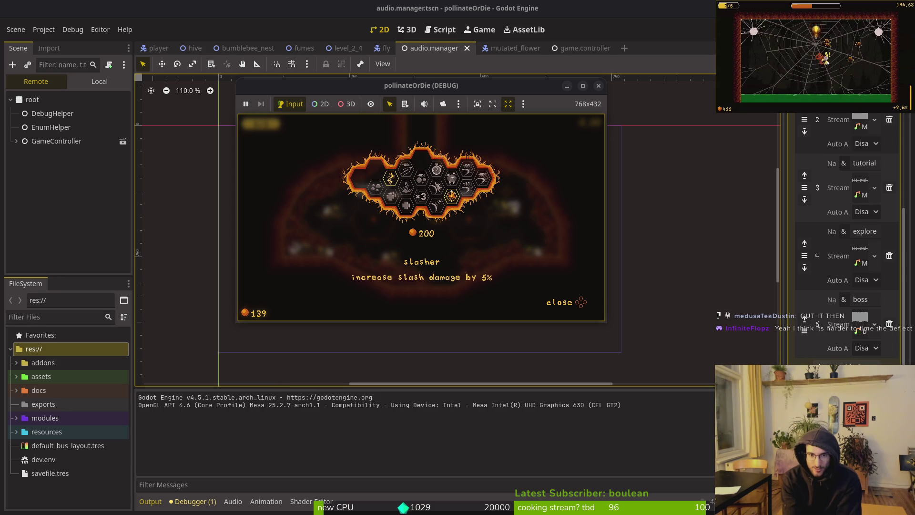
{"action": "key", "text": "BackSpace"}
{"action": "key", "text": "Return"}
{"action": "key", "text": "Return"}
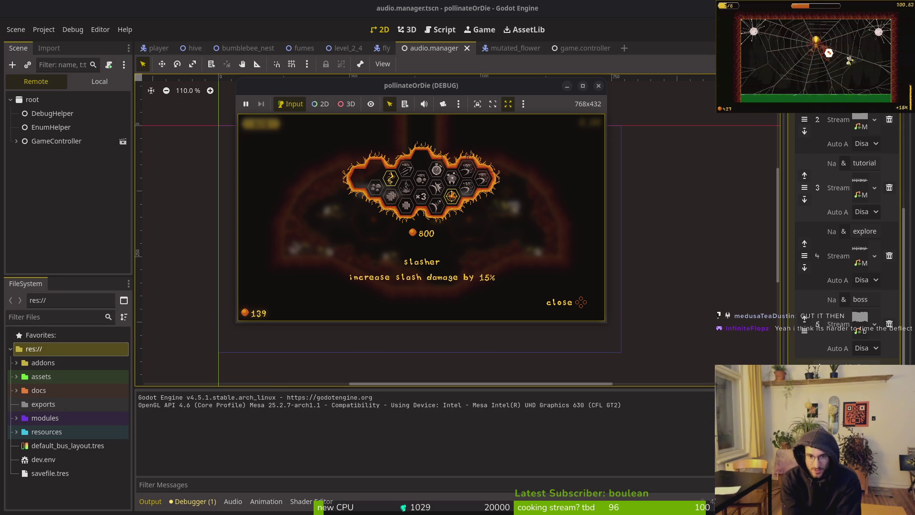
{"action": "key", "text": "Right"}
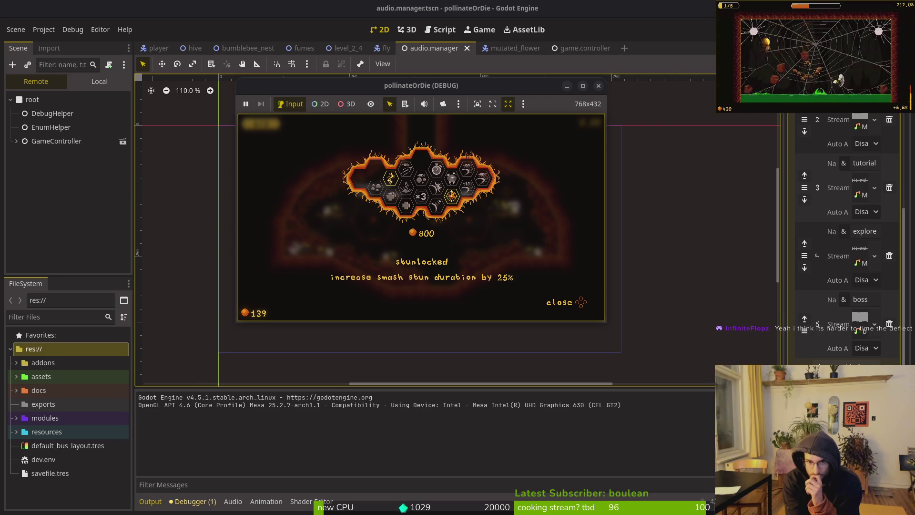
Buy the reflect upgrade for 50 pollen, close the menu and fly up the shaft.
{"action": "key", "text": "Left"}
{"action": "key", "text": "Down"}
{"action": "key", "text": "Up"}
{"action": "key", "text": "Down"}
{"action": "key", "text": "Right"}
{"action": "key", "text": "Return"}
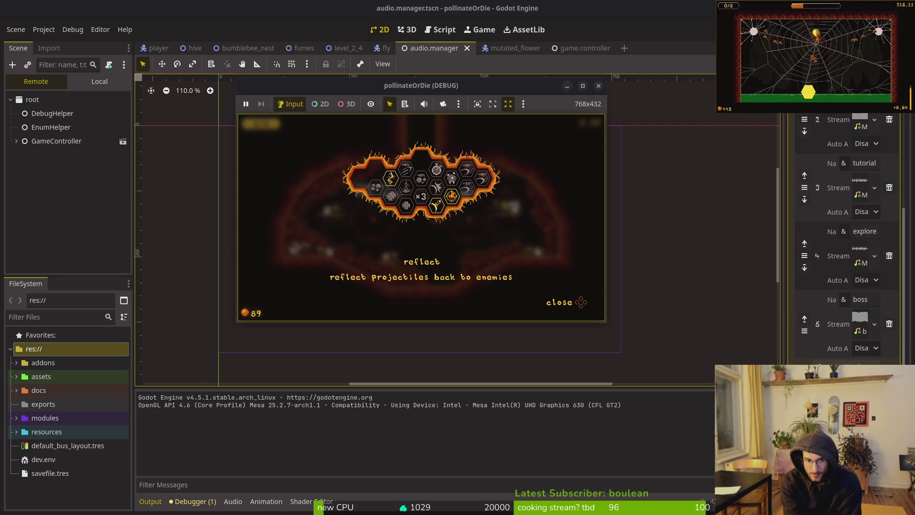
{"action": "key", "text": "Escape"}
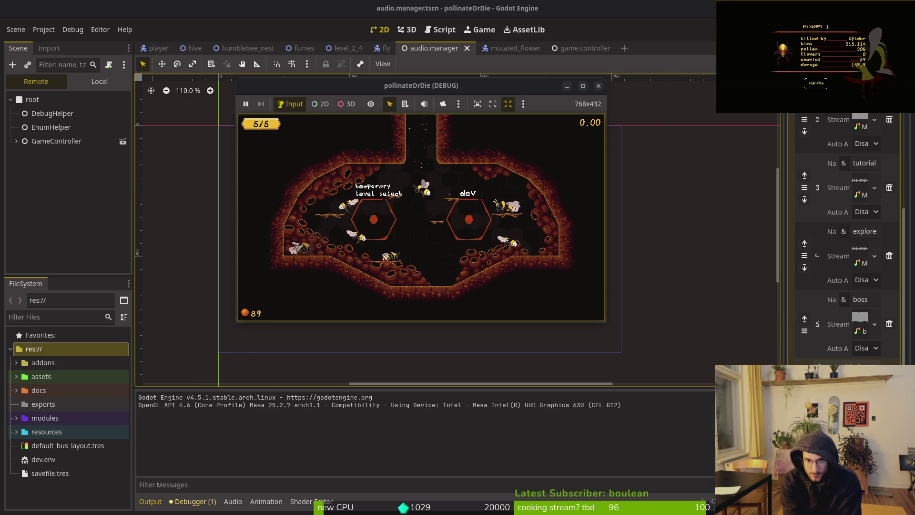
{"action": "key", "text": "Up"}
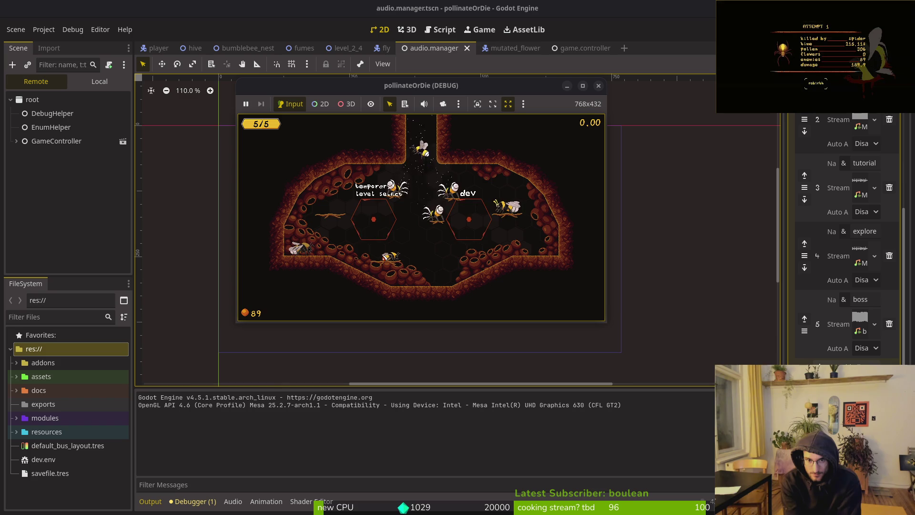
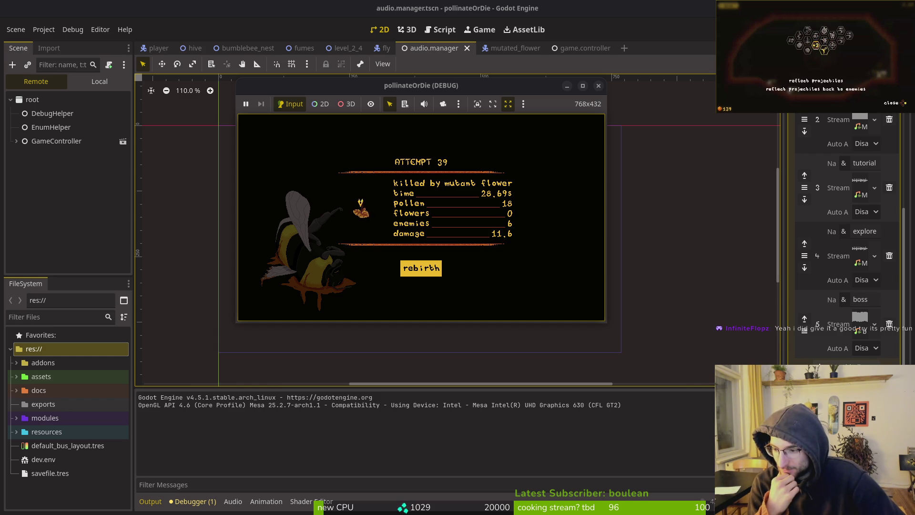
Rebirth back to the hive and browse the upgrade menu to the reflect and mirror upgrades.
{"action": "key", "text": "Return"}
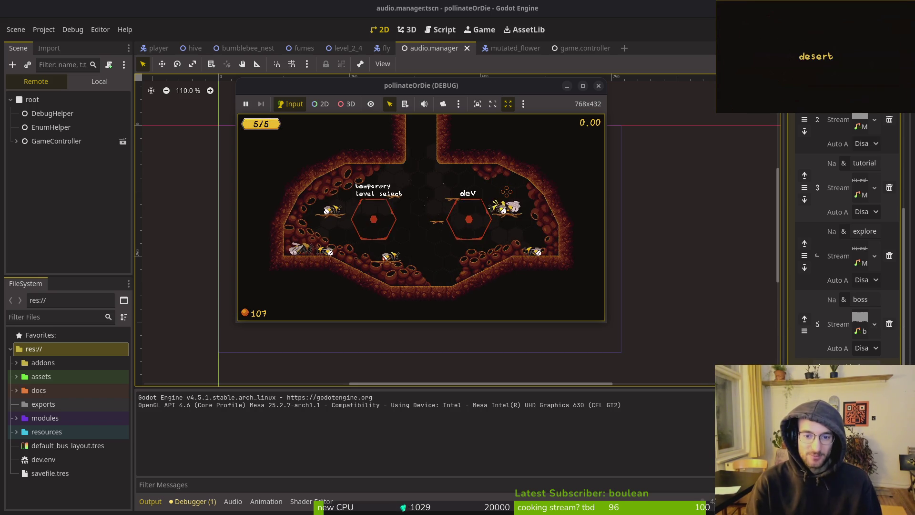
{"action": "key", "text": "a"}
{"action": "key", "text": "Right"}
{"action": "key", "text": "Right"}
{"action": "key", "text": "Right"}
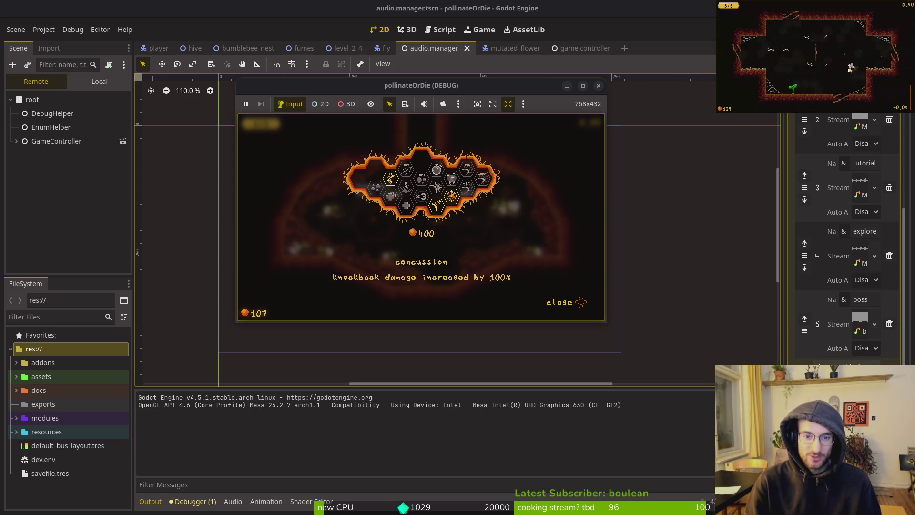
{"action": "key", "text": "Right"}
{"action": "key", "text": "Right"}
{"action": "key", "text": "Right"}
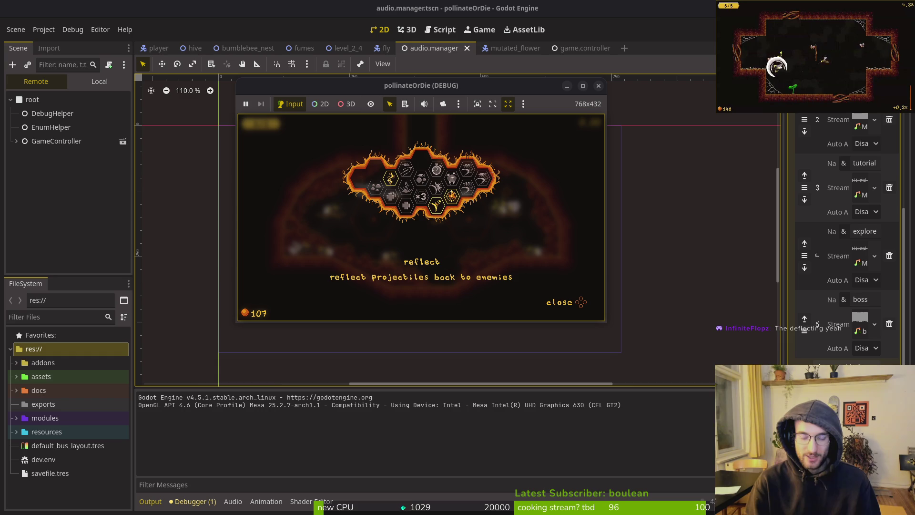
{"action": "key", "text": "Right"}
Compare the reflect and mirror upgrades, close the menu, and fly out toward the desert level.
{"action": "key", "text": "Down"}
{"action": "key", "text": "Up"}
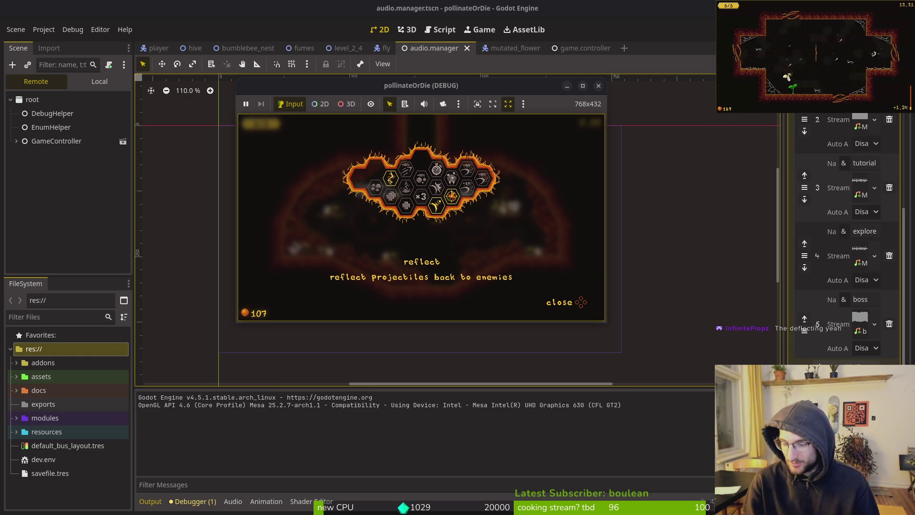
{"action": "key", "text": "Right"}
{"action": "key", "text": "Left"}
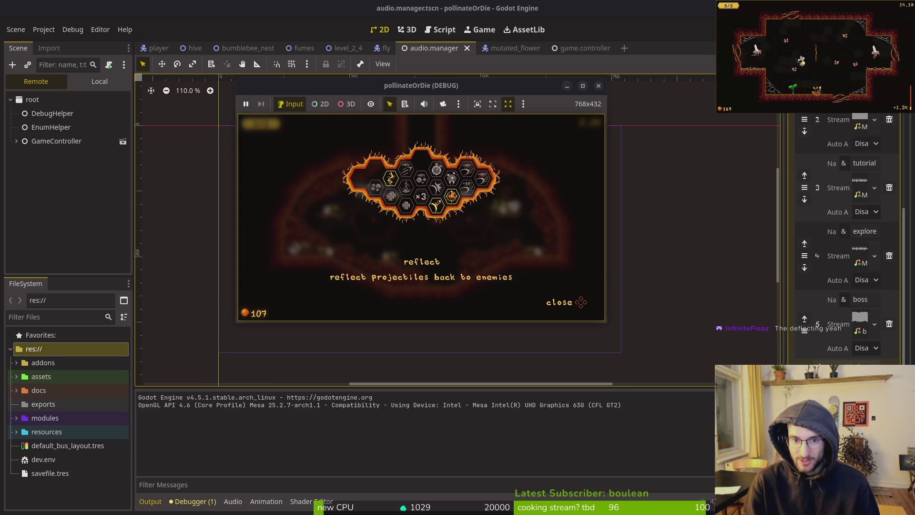
{"action": "key", "text": "Right"}
{"action": "key", "text": "Escape"}
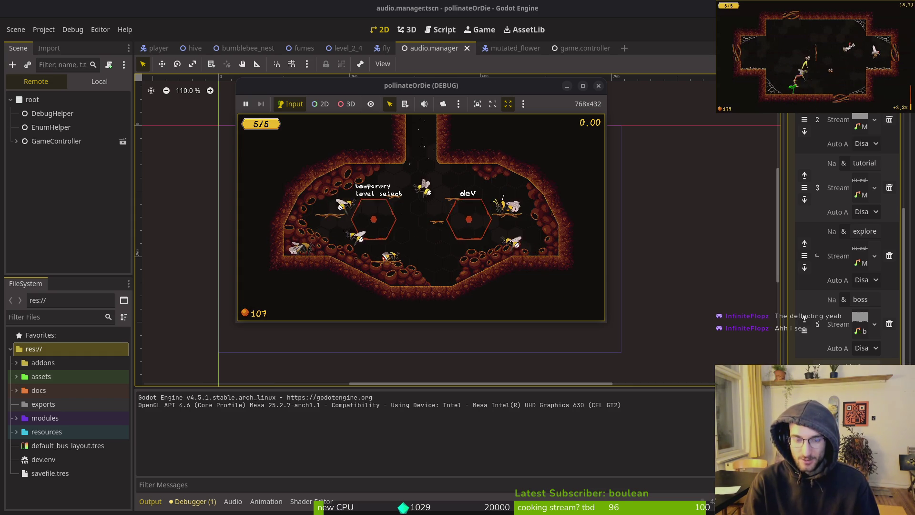
{"action": "key", "text": "w"}
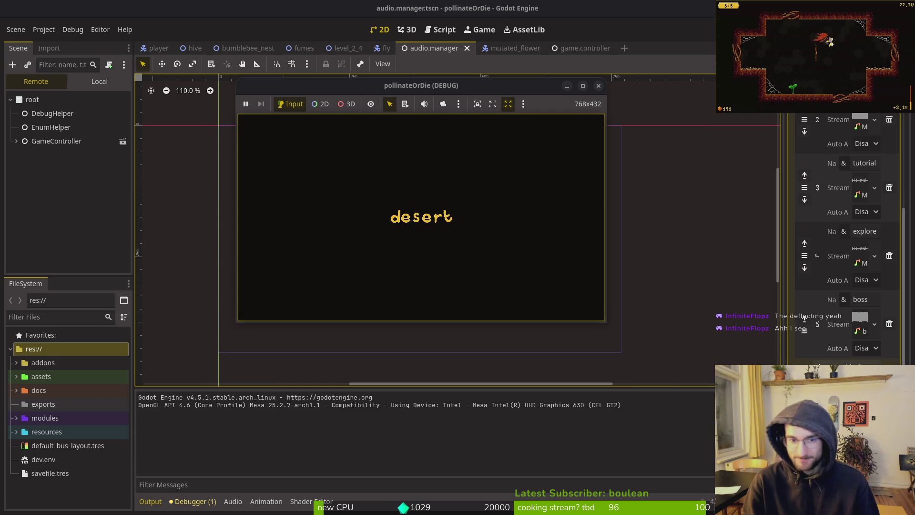
Fly through the desert level's cave, slashing and dashing past enemies until back in the hive.
{"action": "key", "text": "w"}
{"action": "key", "text": "space"}
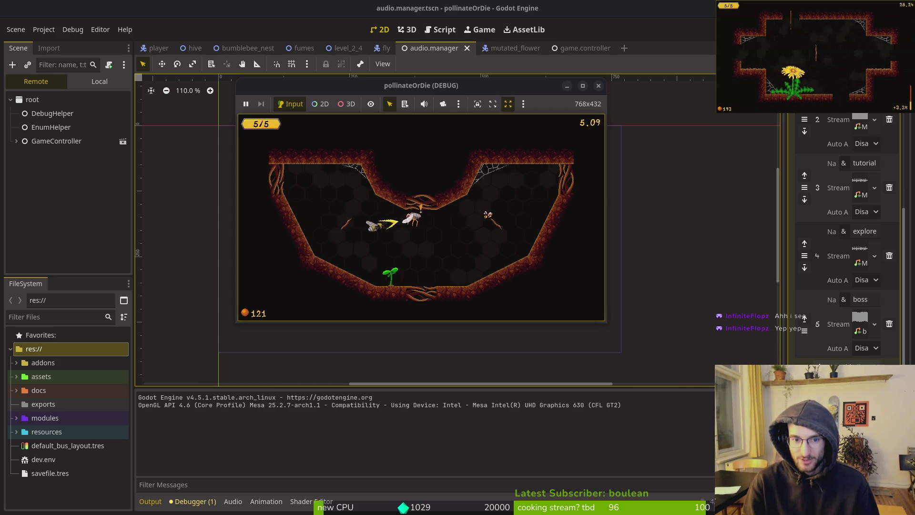
{"action": "key", "text": "d"}
{"action": "key", "text": "d"}
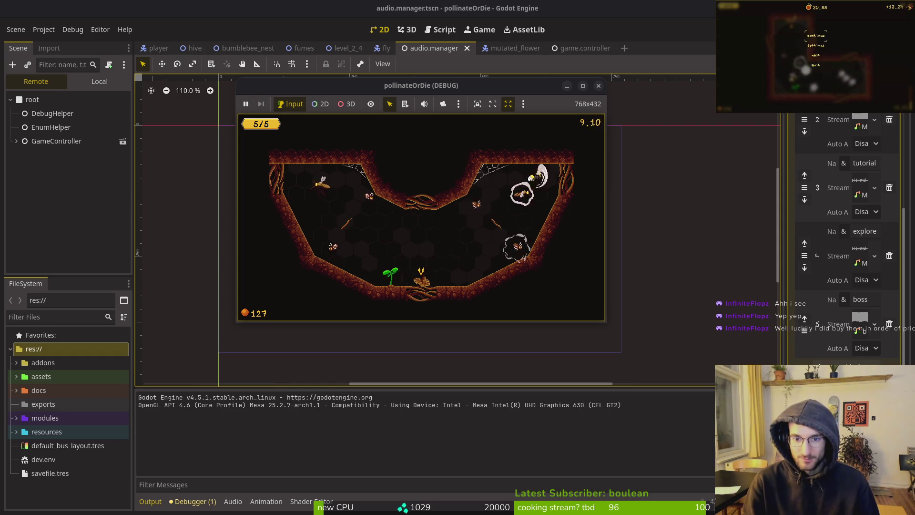
{"action": "key", "text": "a"}
{"action": "key", "text": "space"}
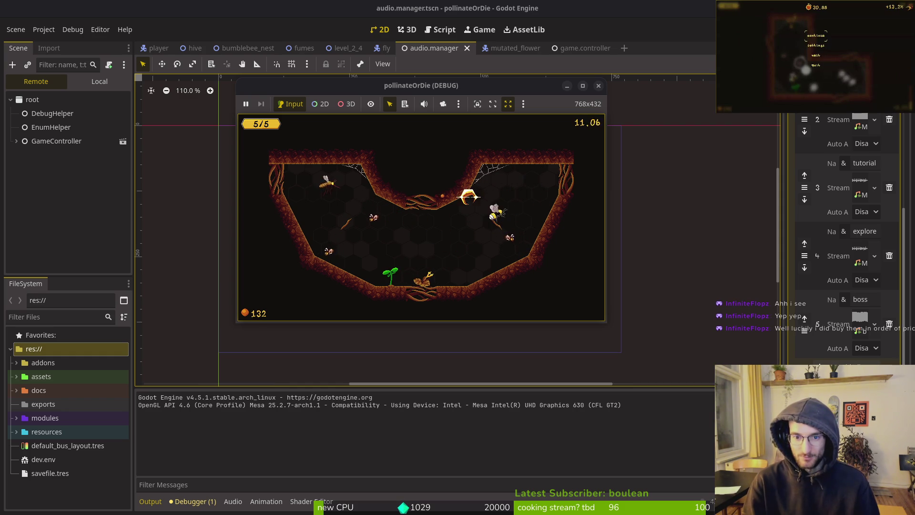
{"action": "key", "text": "a"}
{"action": "key", "text": "space"}
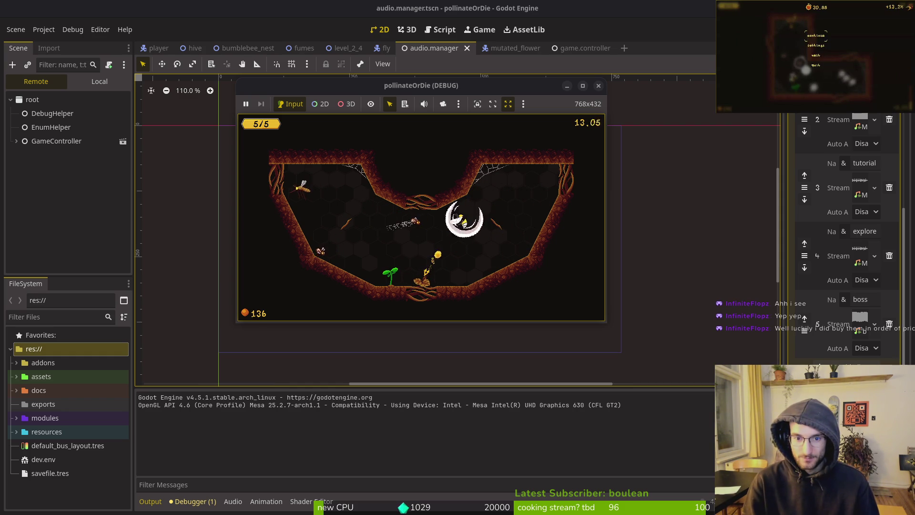
{"action": "key", "text": "d"}
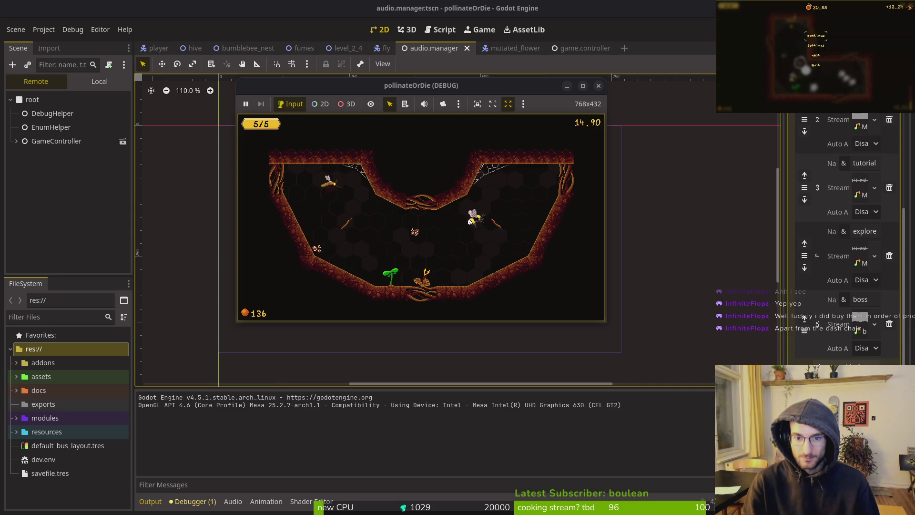
{"action": "key", "text": "s"}
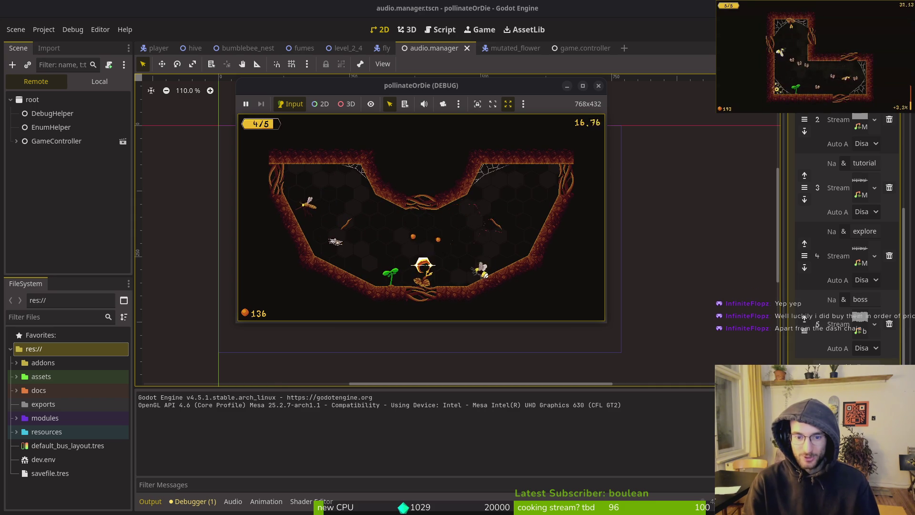
{"action": "key", "text": "w"}
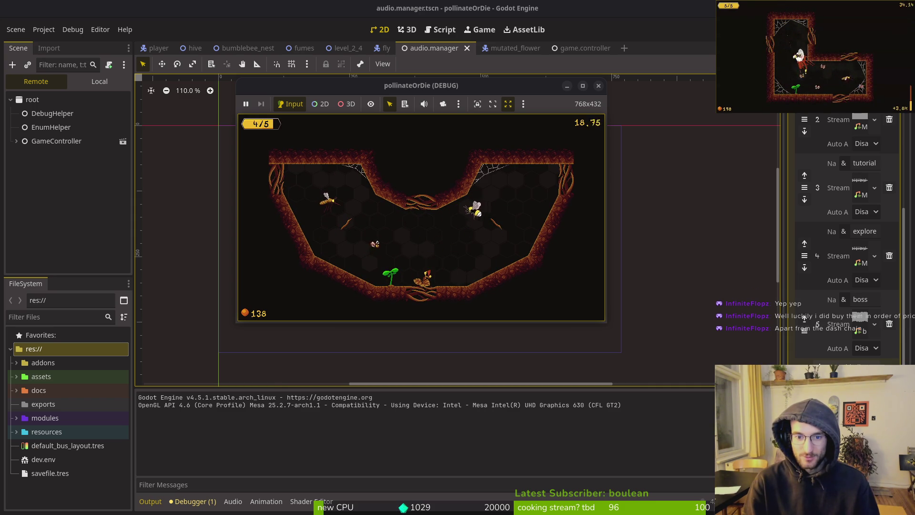
{"action": "key", "text": "space"}
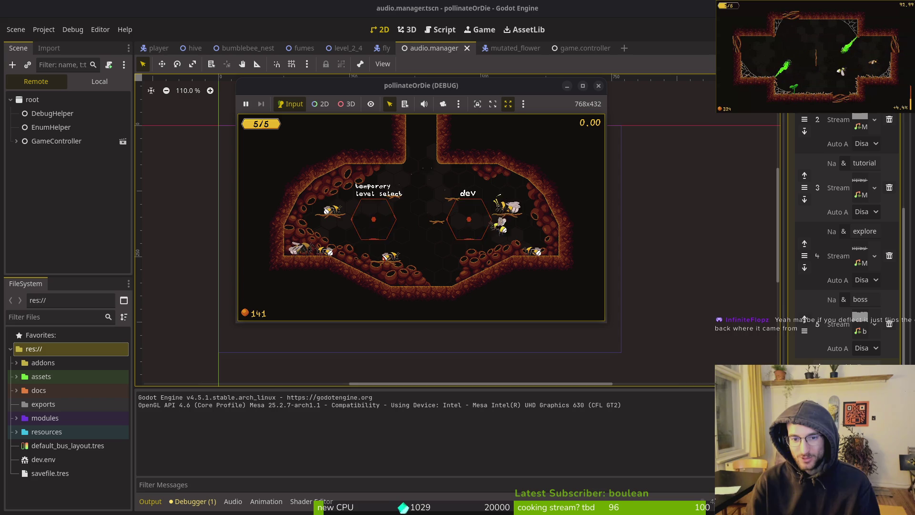
Browse the hive's upgrade menu, then stop the running debug game from the editor.
{"action": "key", "text": "e"}
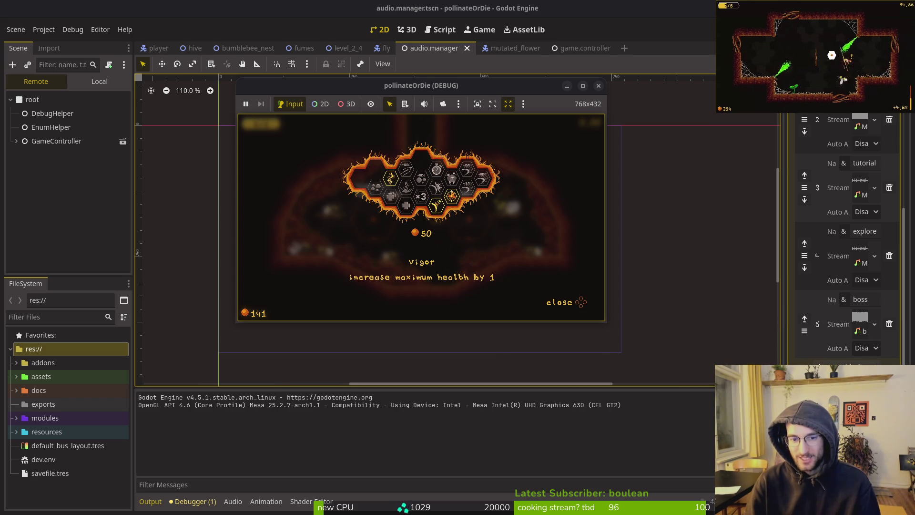
{"action": "key", "text": "Right"}
{"action": "key", "text": "Right"}
{"action": "key", "text": "Right"}
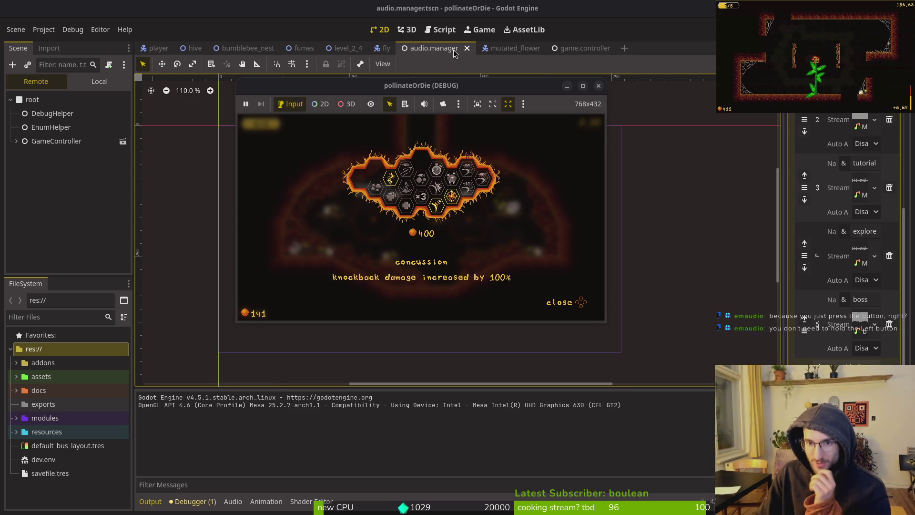
{"action": "left_click", "coordinate": [600, 87]}
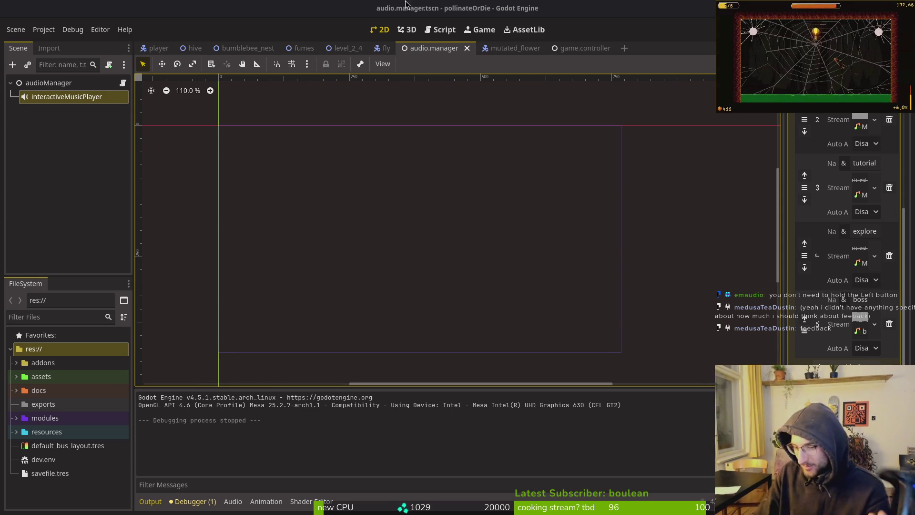
Relaunch the game with F5, continue into the hive, check the GitLab issues, and return to Godot.
{"action": "key", "text": "F5"}
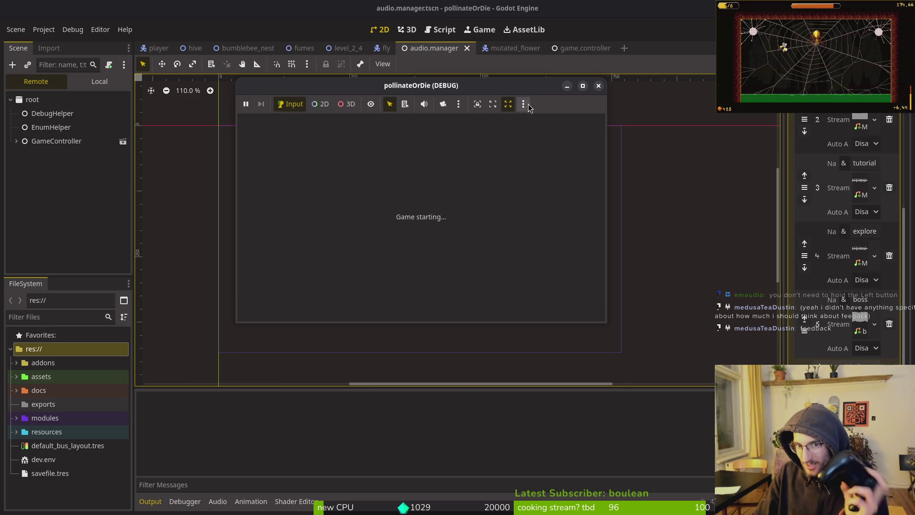
{"action": "key", "text": "Return"}
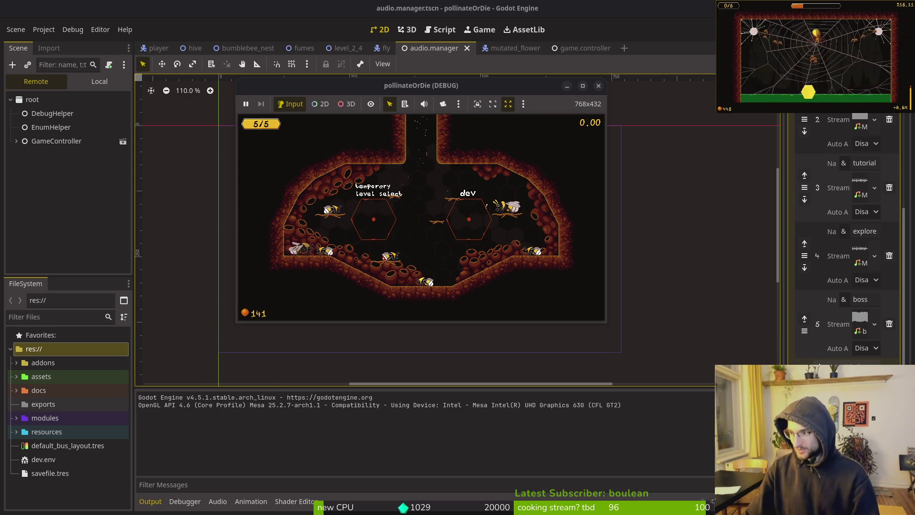
{"action": "key", "text": "alt+Tab"}
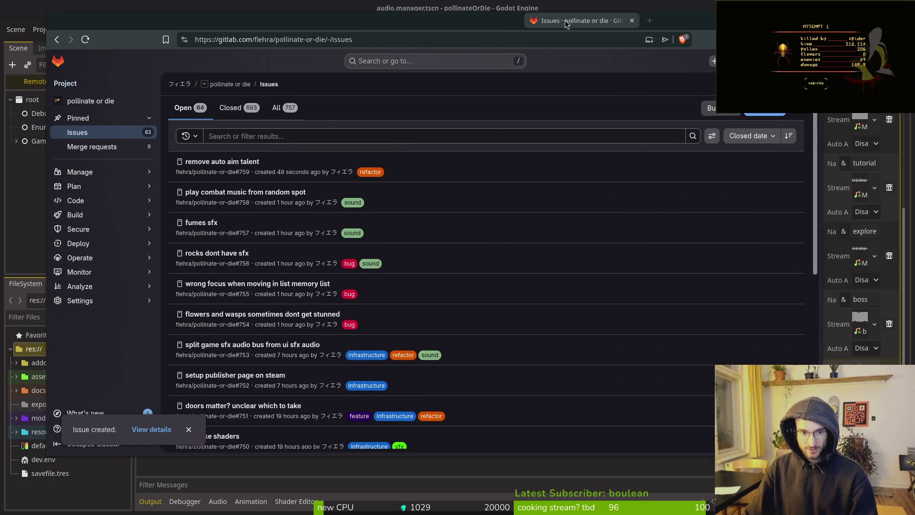
{"action": "left_click", "coordinate": [275, 10]}
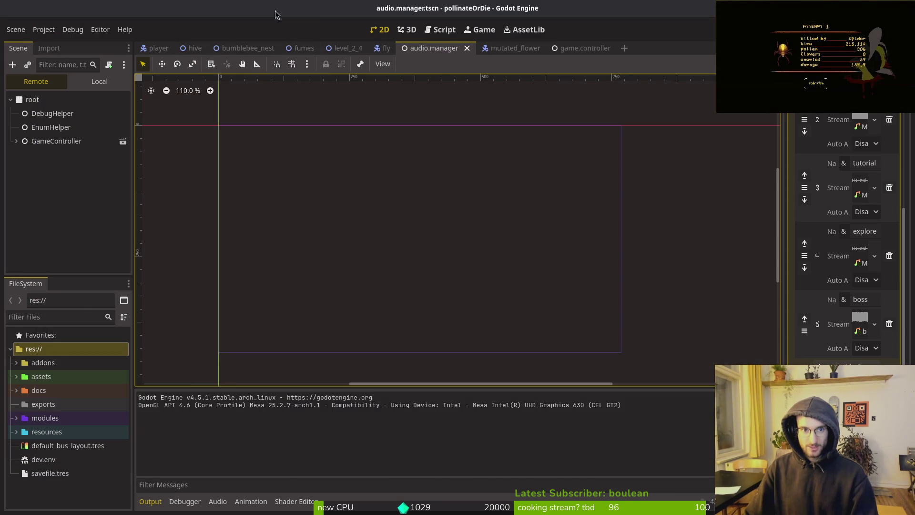
Review the boss-to-explore, combat-to-explore and explore-to-combat music transitions, then close the transition editor.
{"action": "left_click", "coordinate": [844, 429]}
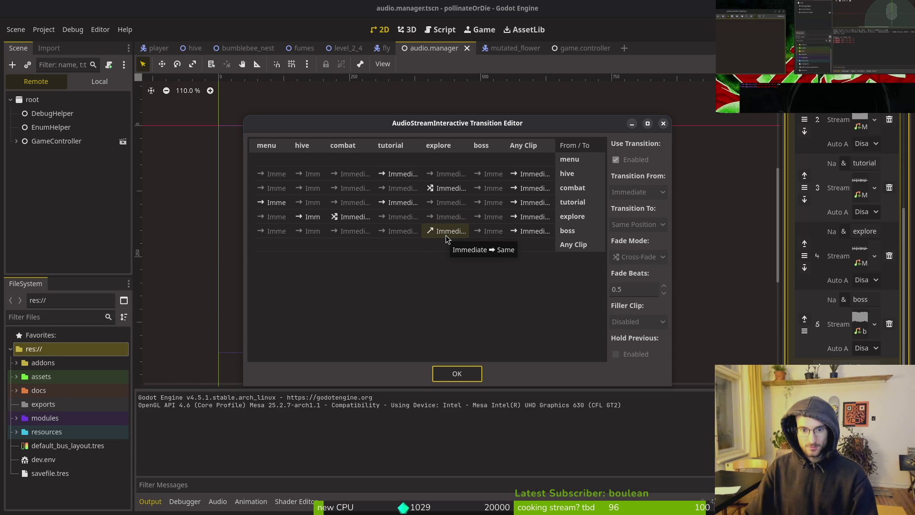
{"action": "left_click", "coordinate": [445, 235]}
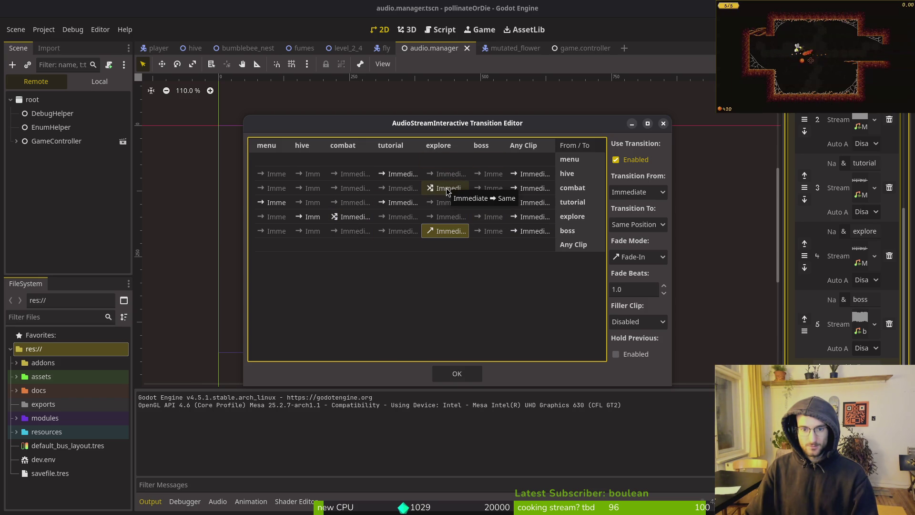
{"action": "left_click", "coordinate": [446, 188]}
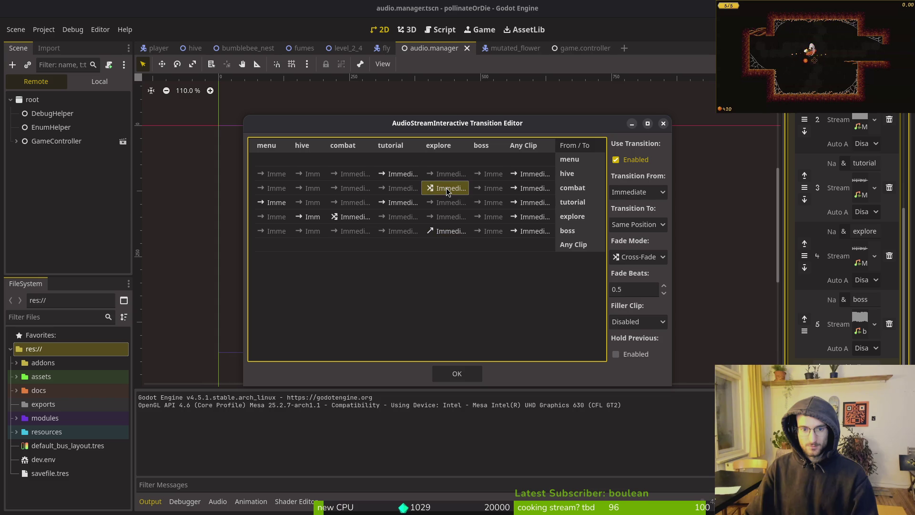
{"action": "left_click", "coordinate": [352, 218]}
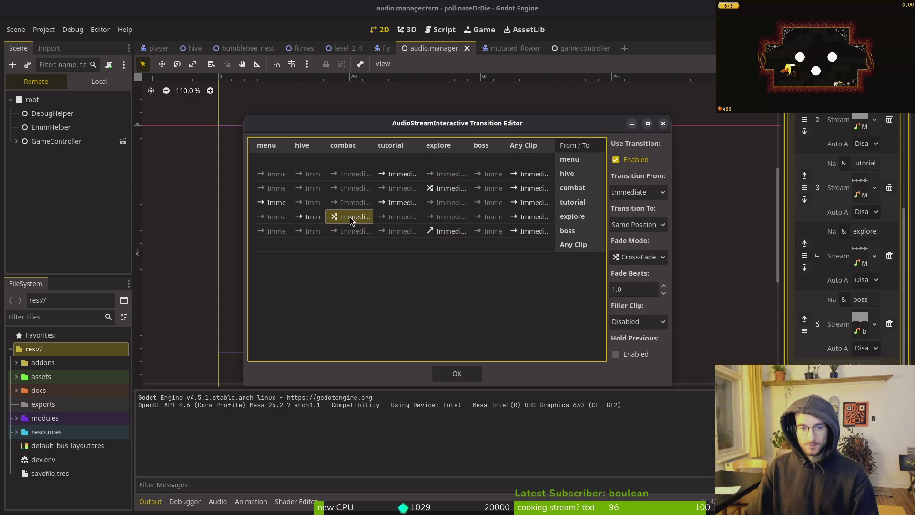
{"action": "left_click", "coordinate": [457, 376]}
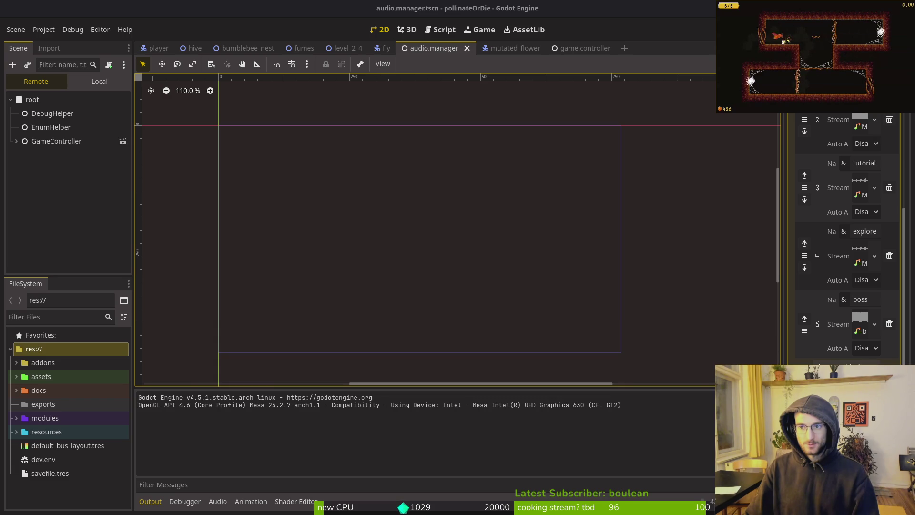
Close the audio manager and other extra scenes, then quick-open spider_slash.tscn.
{"action": "key", "text": "ctrl+shift+w"}
{"action": "key", "text": "ctrl+shift+w"}
{"action": "key", "text": "ctrl+shift+w"}
{"action": "key", "text": "ctrl+shift+w"}
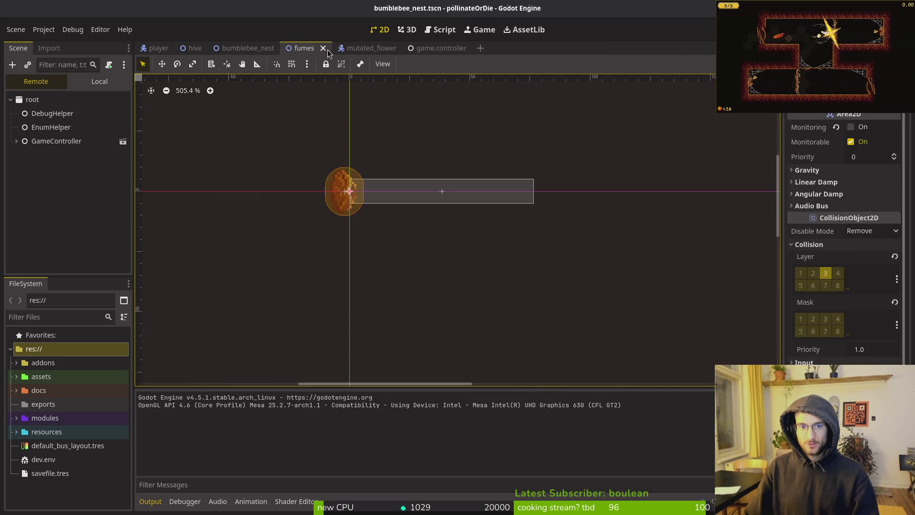
{"action": "key", "text": "ctrl+shift+w"}
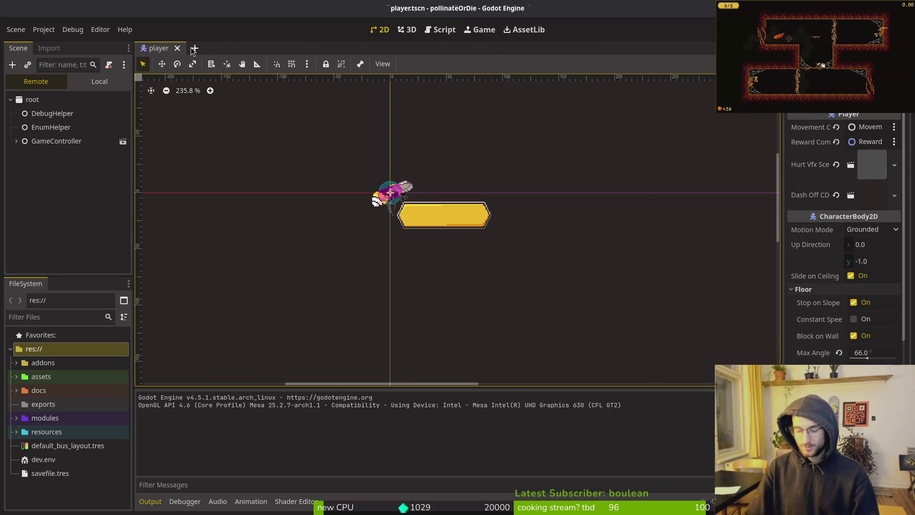
{"action": "key", "text": "ctrl+shift+o"}
{"action": "type", "text": "spider_s"}
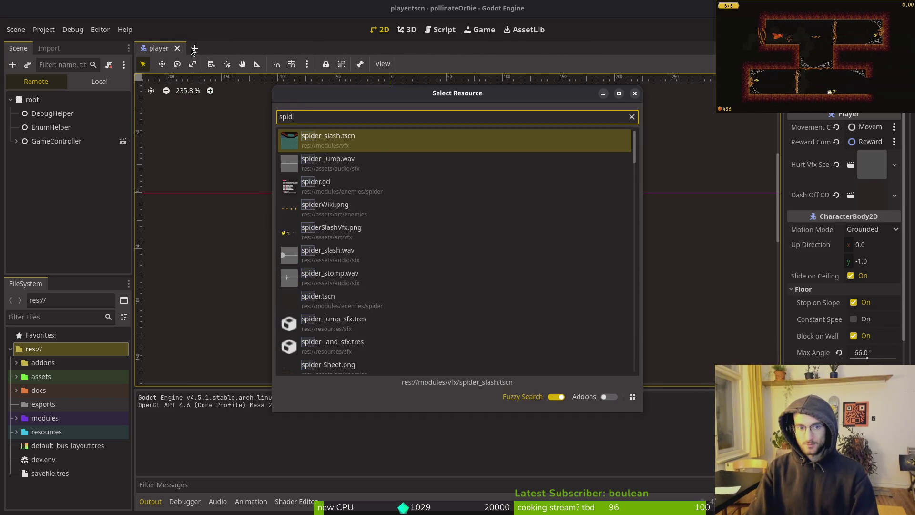
{"action": "key", "text": "Return"}
Open spider.tscn, set its HealthComponent Max Health to 6, and run the game with F5.
{"action": "key", "text": "ctrl+shift+o"}
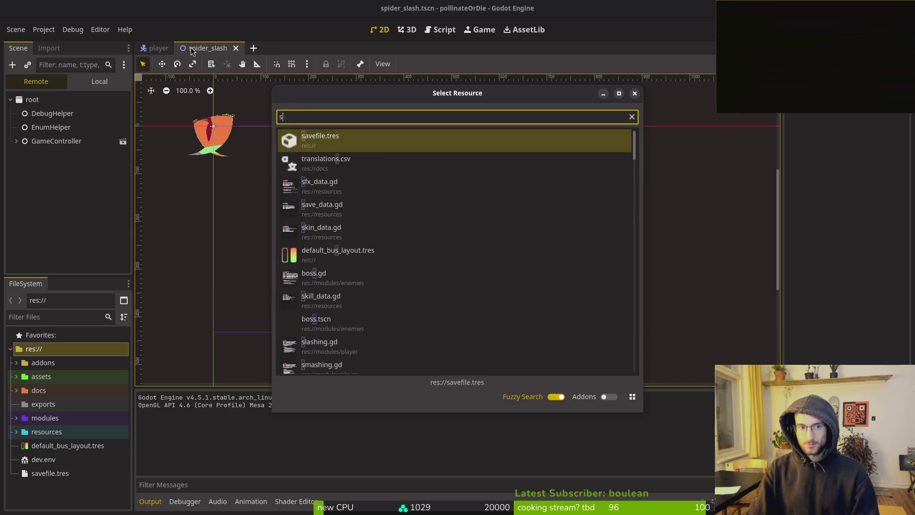
{"action": "type", "text": "spdierts"}
{"action": "key", "text": "Down"}
{"action": "key", "text": "Down"}
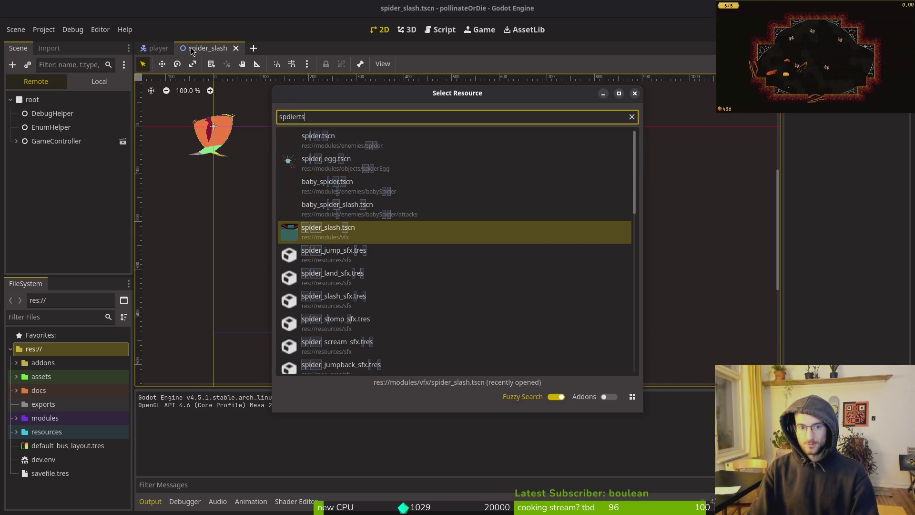
{"action": "key", "text": "Up"}
{"action": "key", "text": "Up"}
{"action": "key", "text": "Up"}
{"action": "key", "text": "Return"}
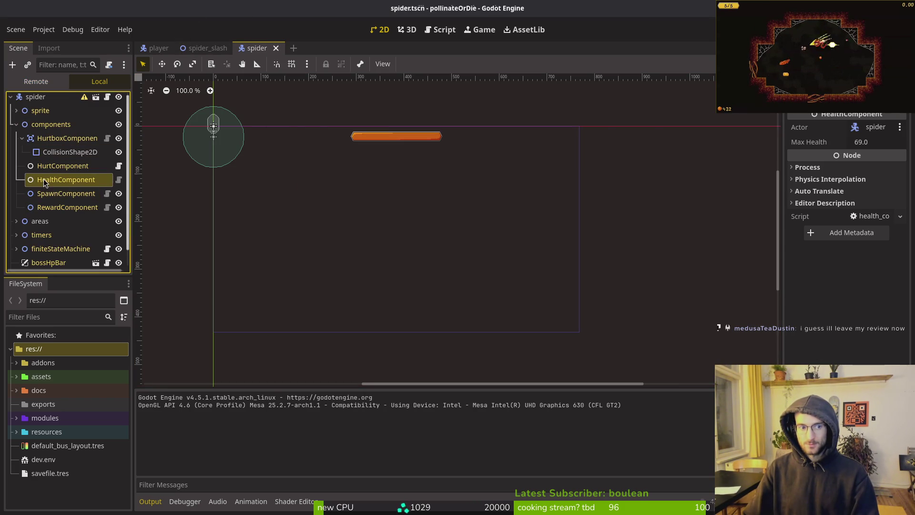
{"action": "type", "text": "6"}
{"action": "key", "text": "Return"}
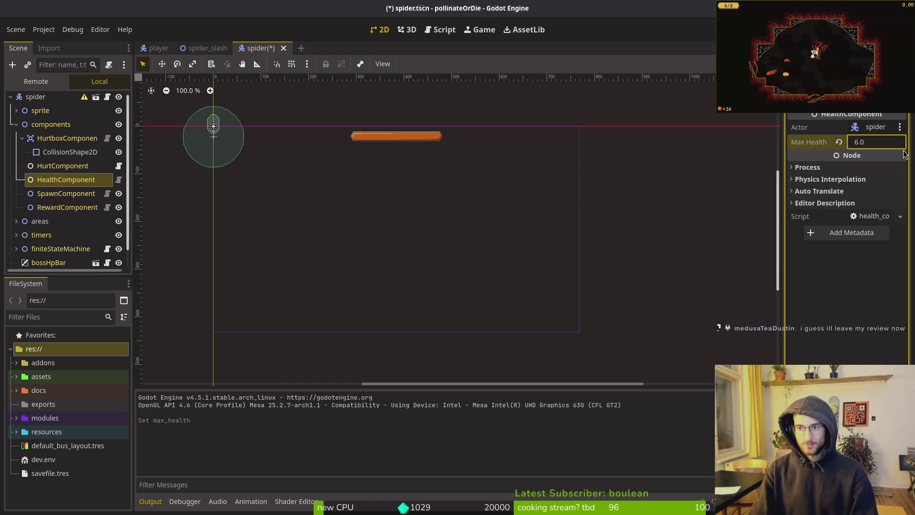
{"action": "key", "text": "F5"}
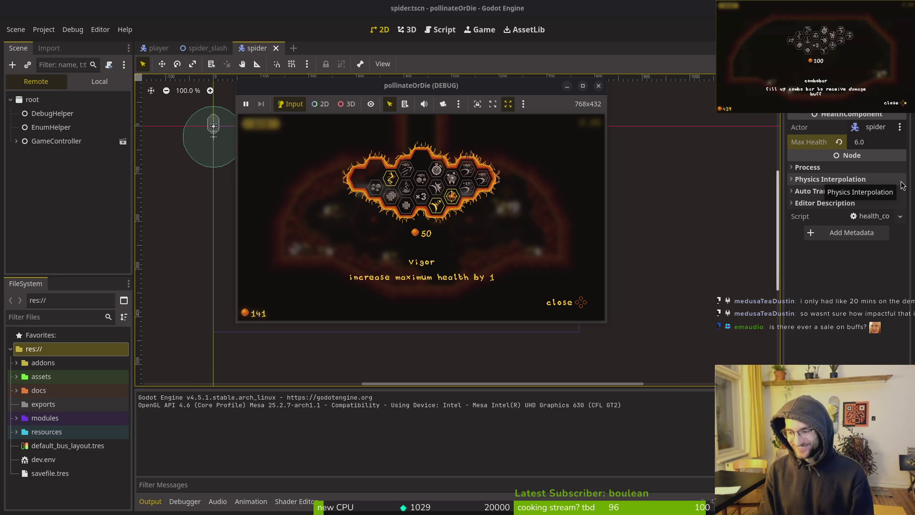
Browse the upgrade menu to the dasher and stunlocked upgrades, then close it.
{"action": "key", "text": "Right"}
{"action": "key", "text": "Right"}
{"action": "key", "text": "Right"}
{"action": "key", "text": "Left"}
{"action": "key", "text": "Left"}
{"action": "key", "text": "Left"}
{"action": "key", "text": "Left"}
{"action": "key", "text": "Left"}
{"action": "key", "text": "Left"}
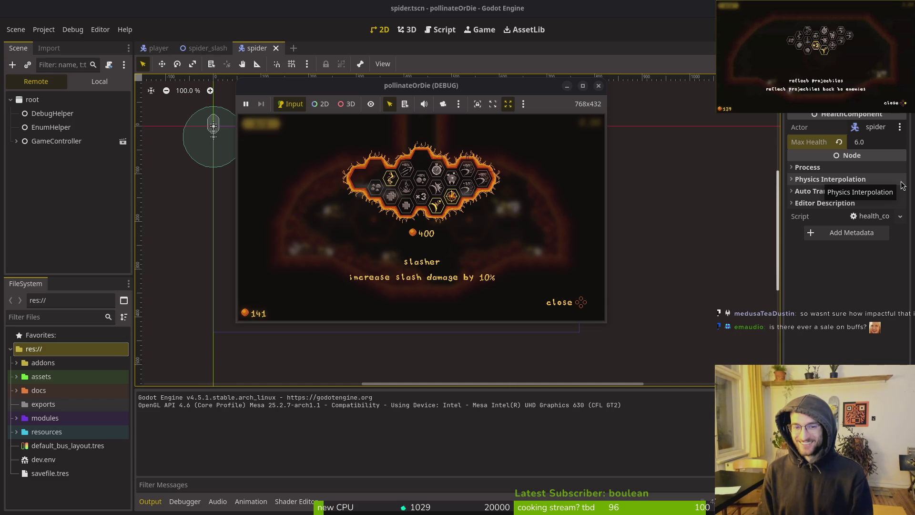
{"action": "key", "text": "Left"}
{"action": "key", "text": "Left"}
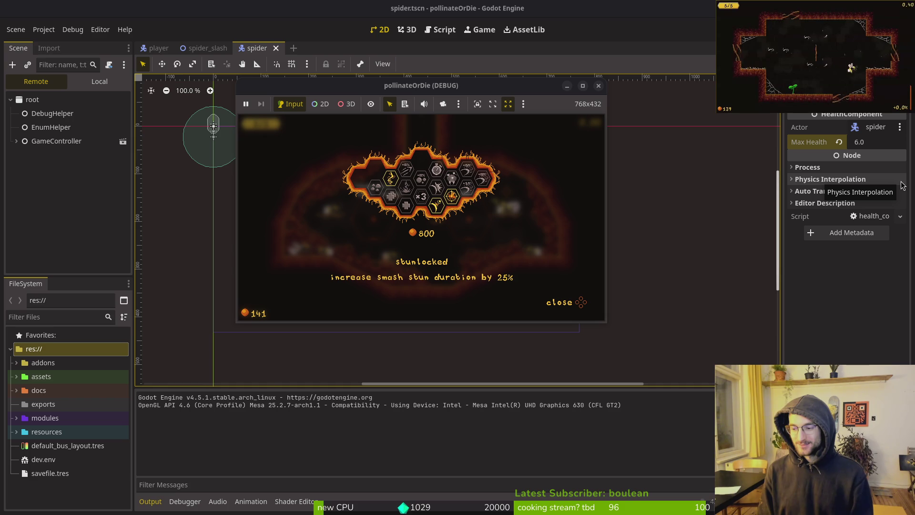
{"action": "key", "text": "Escape"}
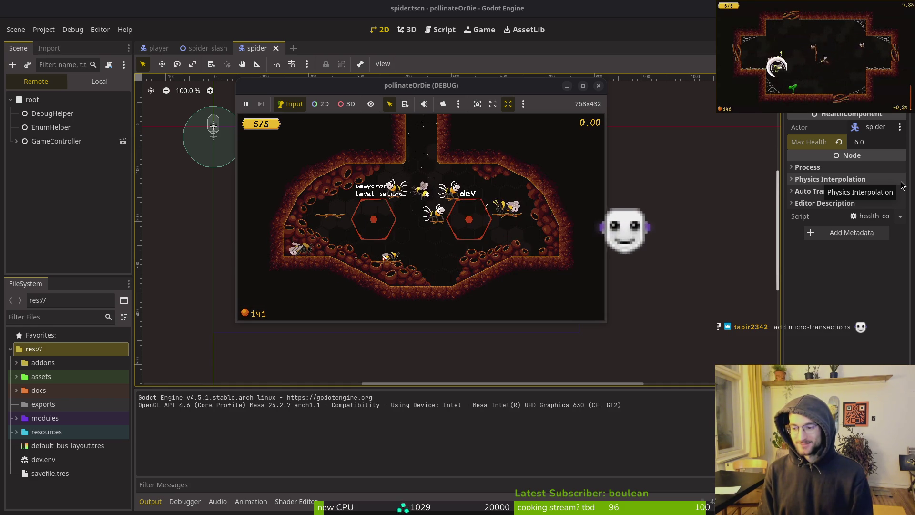
Fly the bee out the hive's top exit and play the level back to the hub.
{"action": "key", "text": "w"}
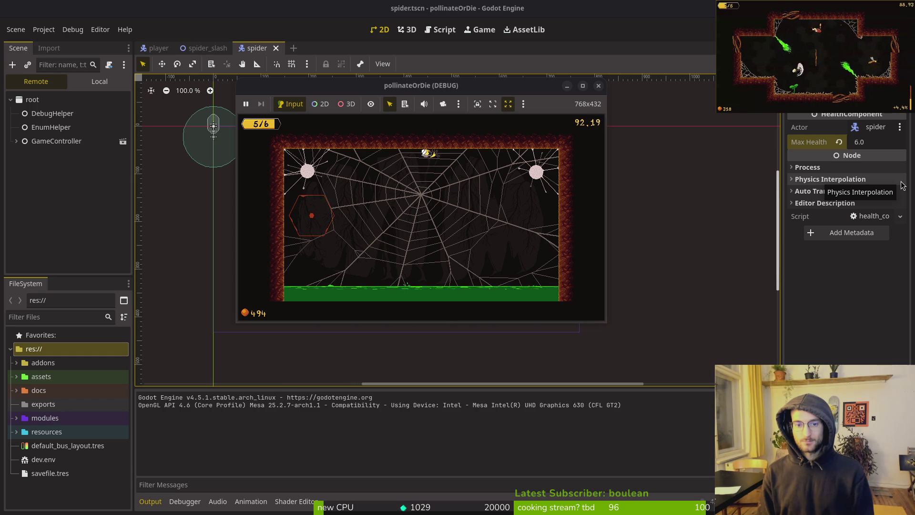
{"action": "mouse_move", "coordinate": [879, 153]}
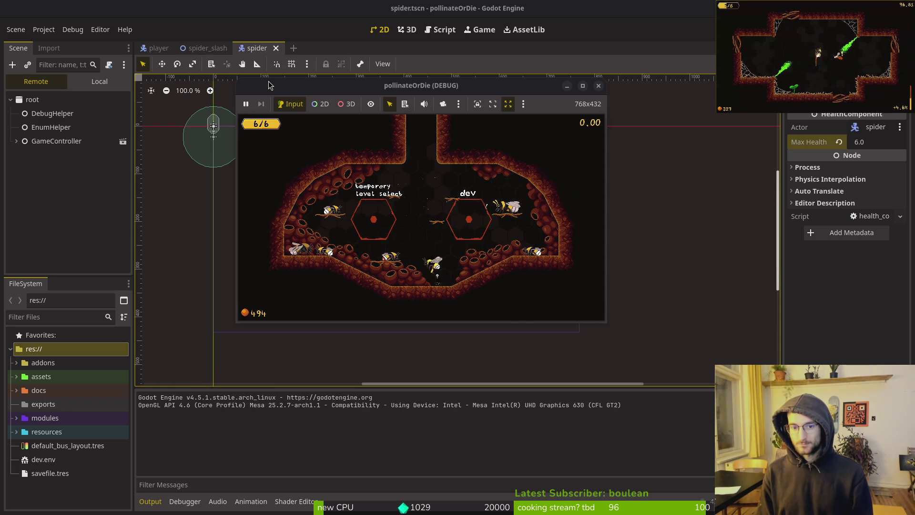
Fly up the hub shaft into the desert level and play until a fruitfly kills the bee.
{"action": "key", "text": "Up"}
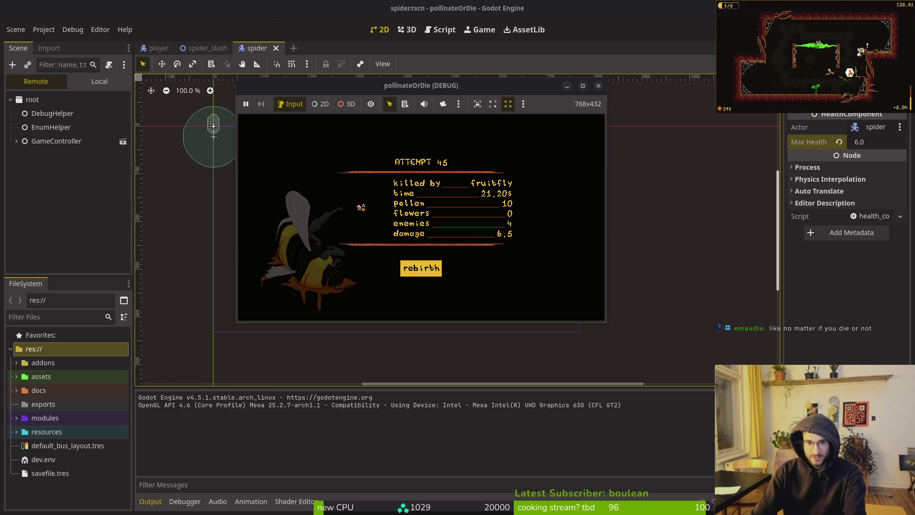
Rebirth to the hive, enter the temporary level select, and move the highlight to 1-4.
{"action": "key", "text": "Return"}
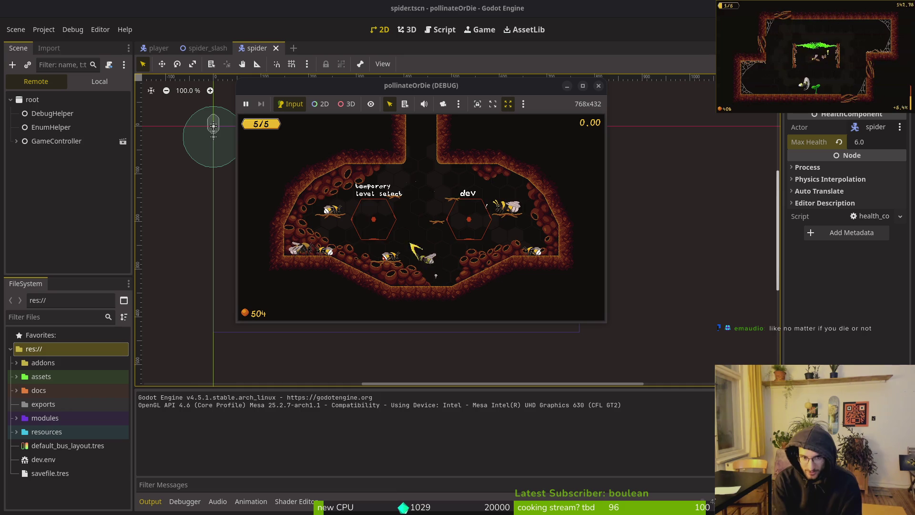
{"action": "left_click", "coordinate": [364, 231]}
{"action": "key", "text": "Left"}
{"action": "key", "text": "Left"}
{"action": "key", "text": "Left"}
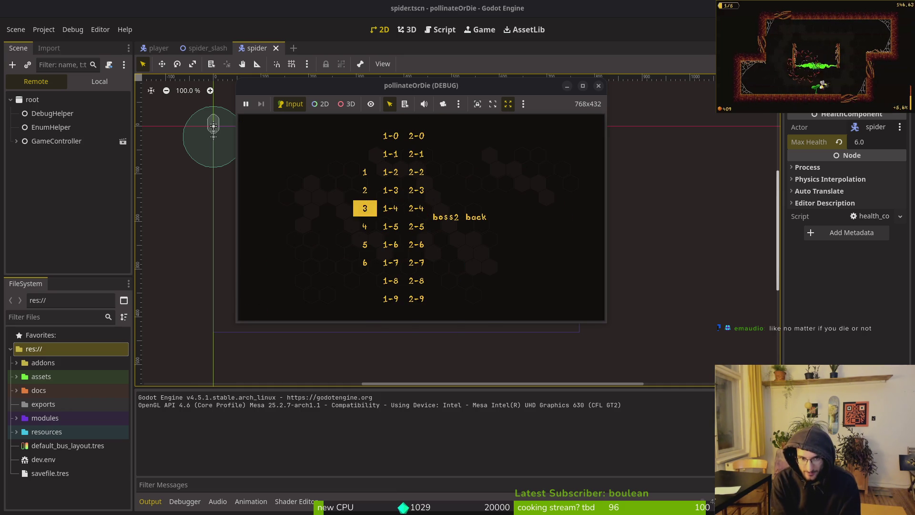
{"action": "key", "text": "Right"}
{"action": "key", "text": "Right"}
{"action": "key", "text": "Left"}
Browse the level grid's 1-x and 2-x columns, settling on levels like 1-0, 2-3 and 1-2.
{"action": "key", "text": "Right"}
{"action": "key", "text": "Left"}
{"action": "key", "text": "Up"}
{"action": "key", "text": "Up"}
{"action": "key", "text": "Up"}
{"action": "key", "text": "Up"}
{"action": "key", "text": "Down"}
{"action": "key", "text": "Down"}
{"action": "key", "text": "Down"}
{"action": "key", "text": "Down"}
{"action": "key", "text": "Down"}
{"action": "key", "text": "Down"}
{"action": "key", "text": "Down"}
{"action": "key", "text": "Down"}
{"action": "key", "text": "Down"}
{"action": "key", "text": "Up"}
{"action": "key", "text": "Up"}
{"action": "key", "text": "Up"}
{"action": "key", "text": "Up"}
{"action": "key", "text": "Up"}
{"action": "key", "text": "Right"}
{"action": "key", "text": "Up"}
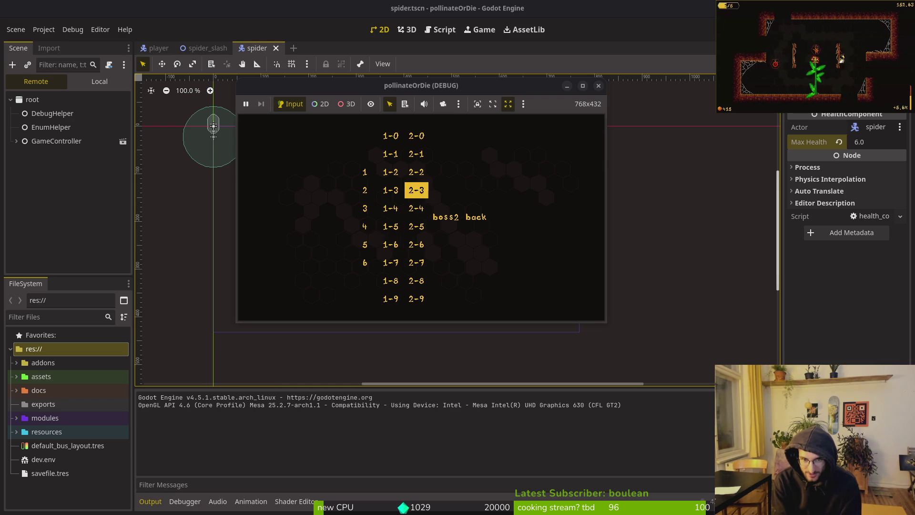
{"action": "key", "text": "Up"}
{"action": "key", "text": "Up"}
{"action": "key", "text": "Up"}
{"action": "key", "text": "Down"}
{"action": "key", "text": "Down"}
{"action": "key", "text": "Down"}
{"action": "key", "text": "Down"}
{"action": "key", "text": "Down"}
{"action": "key", "text": "Down"}
{"action": "key", "text": "Down"}
{"action": "key", "text": "Down"}
{"action": "key", "text": "Up"}
{"action": "key", "text": "Up"}
{"action": "key", "text": "Up"}
{"action": "key", "text": "Up"}
{"action": "key", "text": "Up"}
{"action": "key", "text": "Up"}
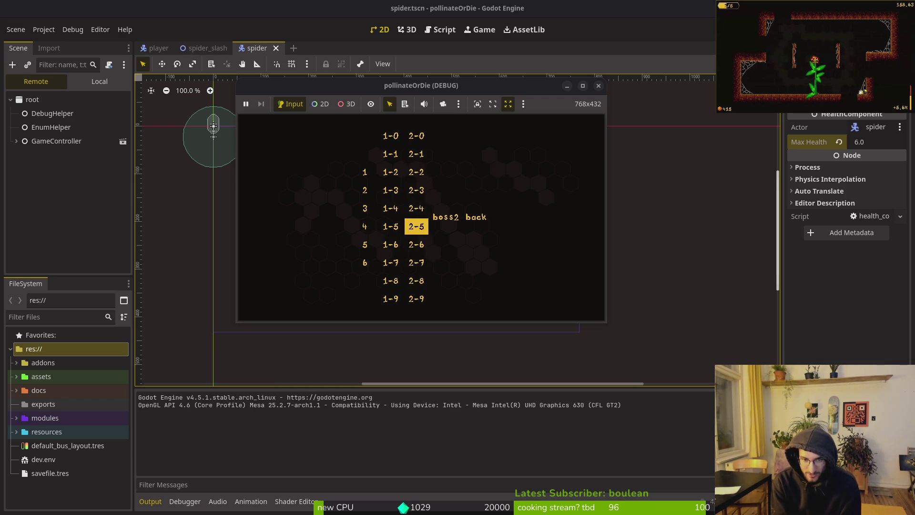
{"action": "key", "text": "Up"}
{"action": "key", "text": "Up"}
{"action": "key", "text": "Up"}
{"action": "key", "text": "Down"}
{"action": "key", "text": "Down"}
{"action": "key", "text": "Up"}
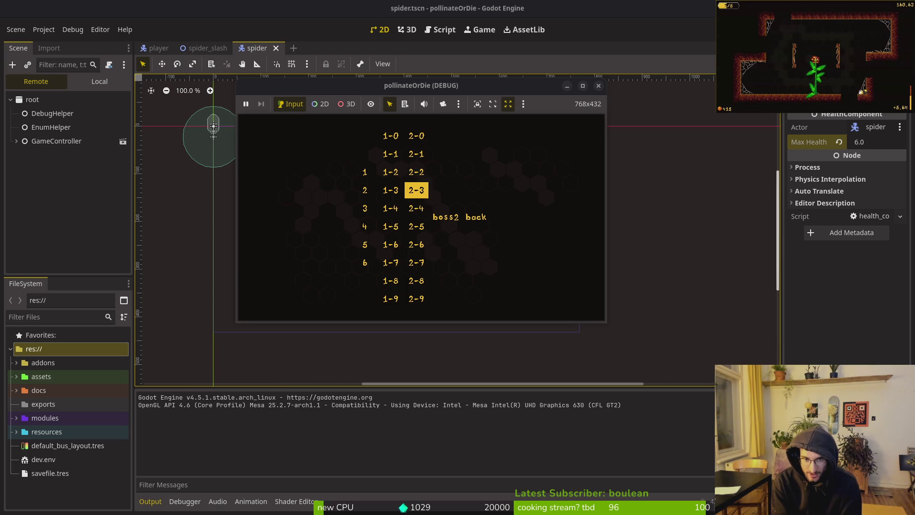
{"action": "key", "text": "Left"}
{"action": "key", "text": "Down"}
{"action": "key", "text": "Down"}
{"action": "key", "text": "Down"}
{"action": "key", "text": "Up"}
{"action": "key", "text": "Up"}
{"action": "key", "text": "Up"}
{"action": "key", "text": "Right"}
{"action": "key", "text": "Left"}
{"action": "key", "text": "Up"}
{"action": "key", "text": "Down"}
{"action": "key", "text": "Up"}
{"action": "key", "text": "Down"}
{"action": "key", "text": "Up"}
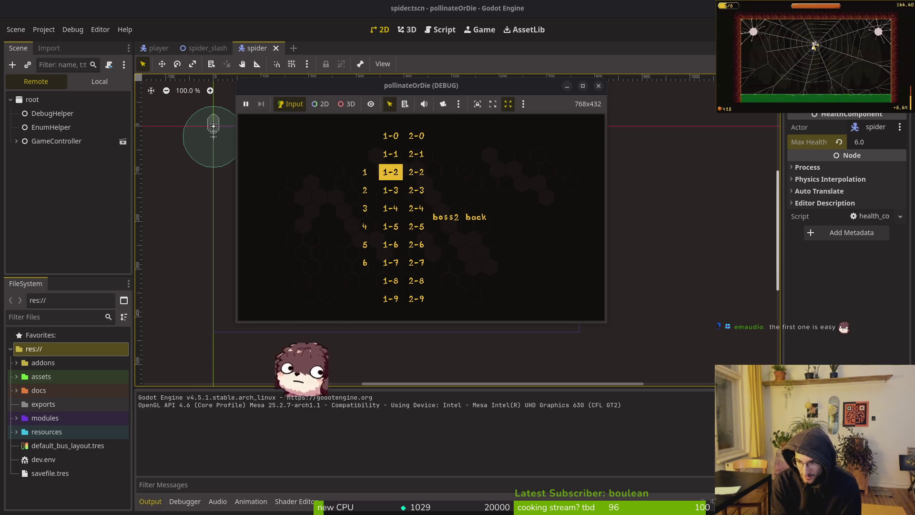
{"action": "key", "text": "Up"}
{"action": "key", "text": "Down"}
{"action": "key", "text": "Down"}
{"action": "key", "text": "Down"}
{"action": "key", "text": "Down"}
{"action": "key", "text": "Down"}
{"action": "key", "text": "Right"}
{"action": "key", "text": "Up"}
{"action": "key", "text": "Up"}
{"action": "key", "text": "Down"}
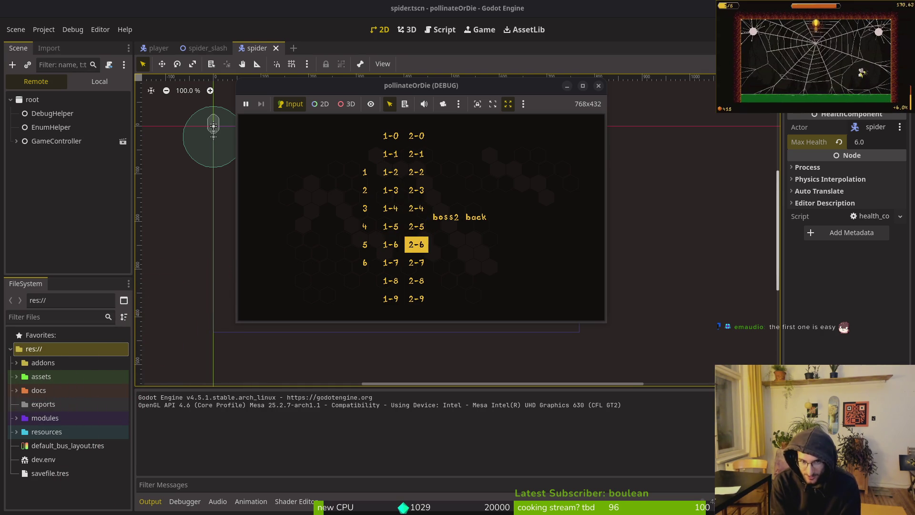
{"action": "key", "text": "Down"}
{"action": "key", "text": "Down"}
{"action": "left_click", "coordinate": [658, 404]}
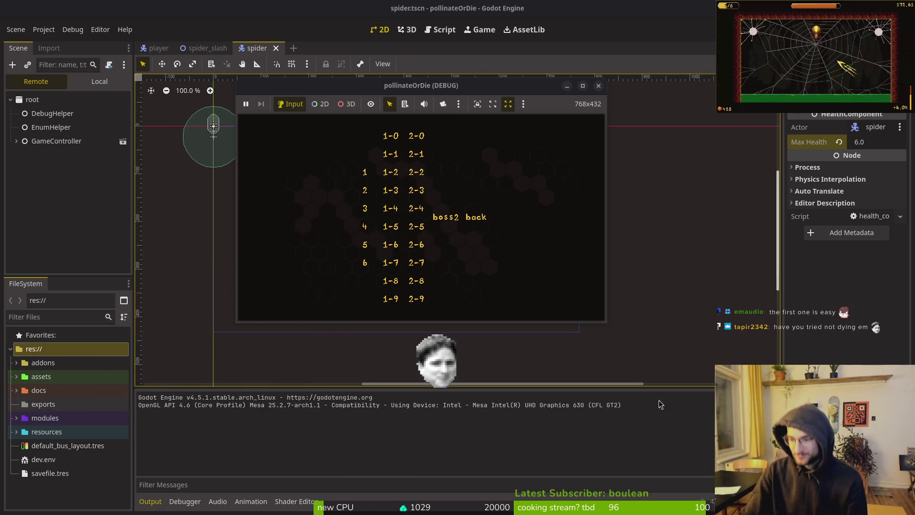
Stop the running debug game and open the level_1_7 scene.
{"action": "left_click", "coordinate": [599, 86]}
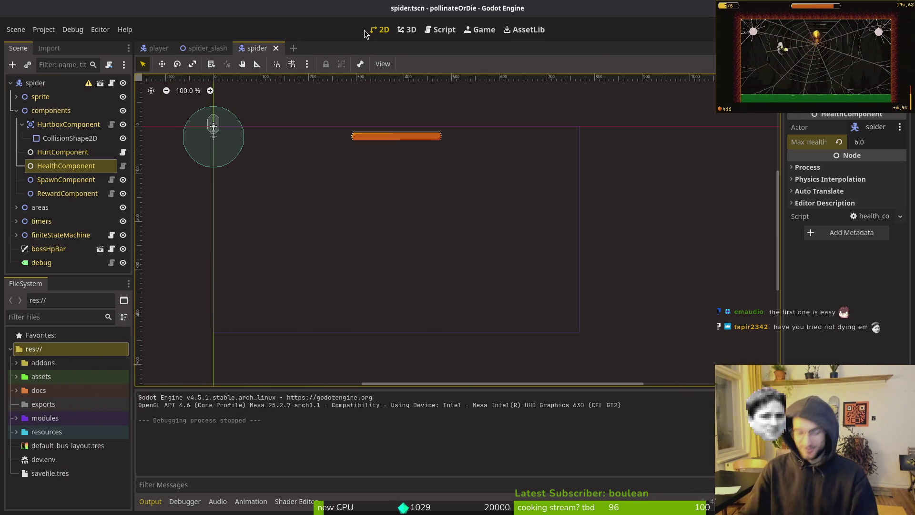
{"action": "key", "text": "ctrl+shift+o"}
{"action": "type", "text": "l1_7"}
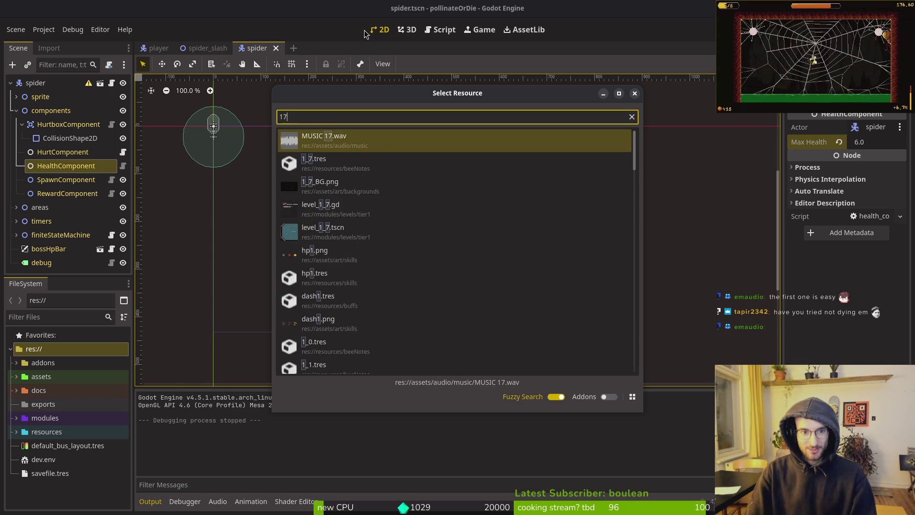
{"action": "key", "text": "Return"}
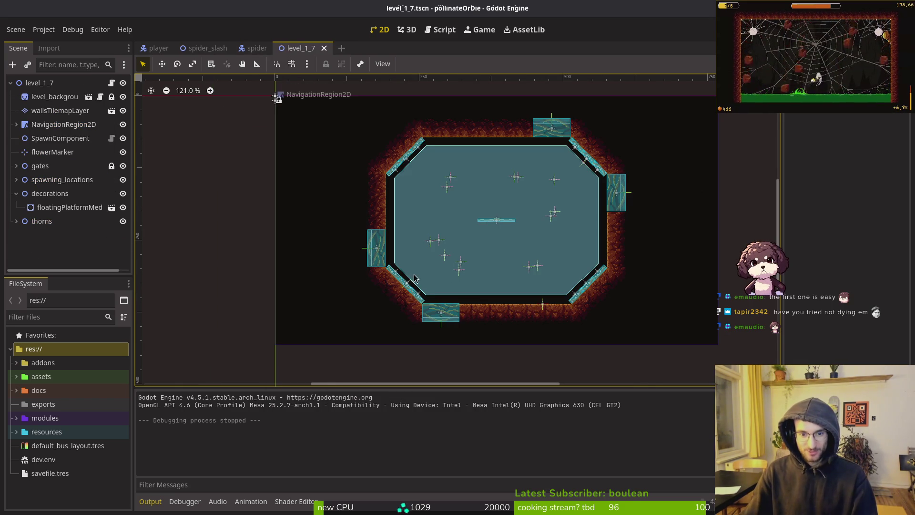
Move enemySpawnMarker4 down onto the floor at position (384, 357).
{"action": "scroll", "coordinate": [408, 290], "scroll_direction": "up", "scroll_amount": 3}
{"action": "left_click", "coordinate": [17, 193]}
{"action": "left_click", "coordinate": [16, 179]}
{"action": "left_click", "coordinate": [48, 207]}
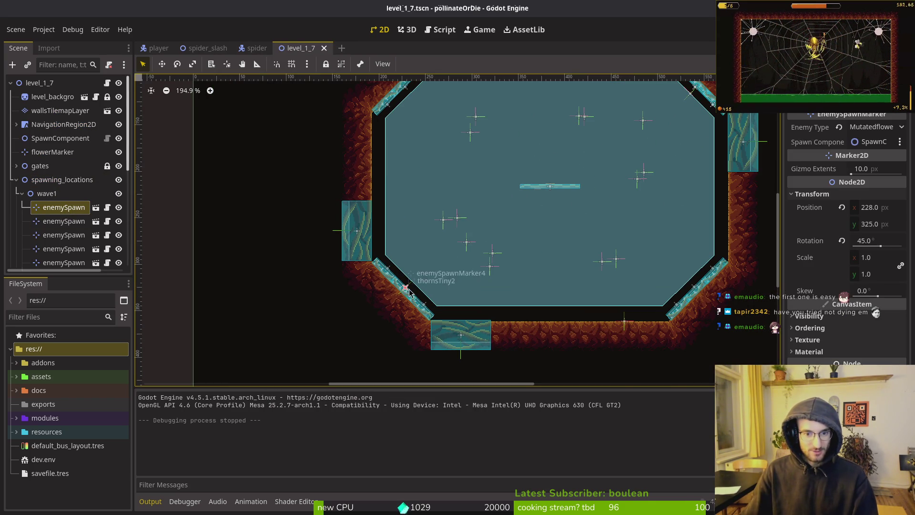
{"action": "mouse_move", "coordinate": [408, 289]}
{"action": "left_mouse_down"}
{"action": "mouse_move", "coordinate": [553, 303]}
{"action": "mouse_move", "coordinate": [577, 296]}
{"action": "mouse_move", "coordinate": [573, 277]}
{"action": "mouse_move", "coordinate": [579, 302]}
{"action": "left_mouse_up"}
{"action": "scroll", "coordinate": [572, 334], "scroll_direction": "up", "scroll_amount": 10}
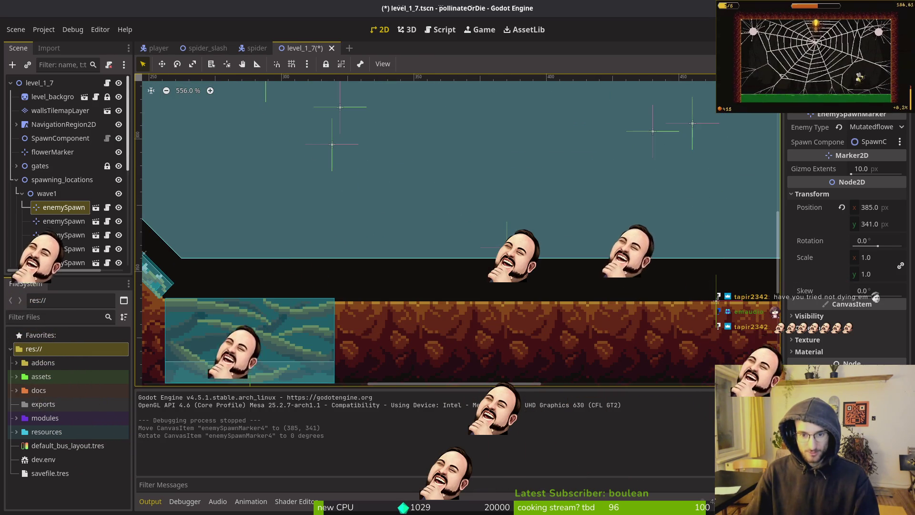
{"action": "left_click_drag", "start_coordinate": [506, 247], "coordinate": [514, 289]}
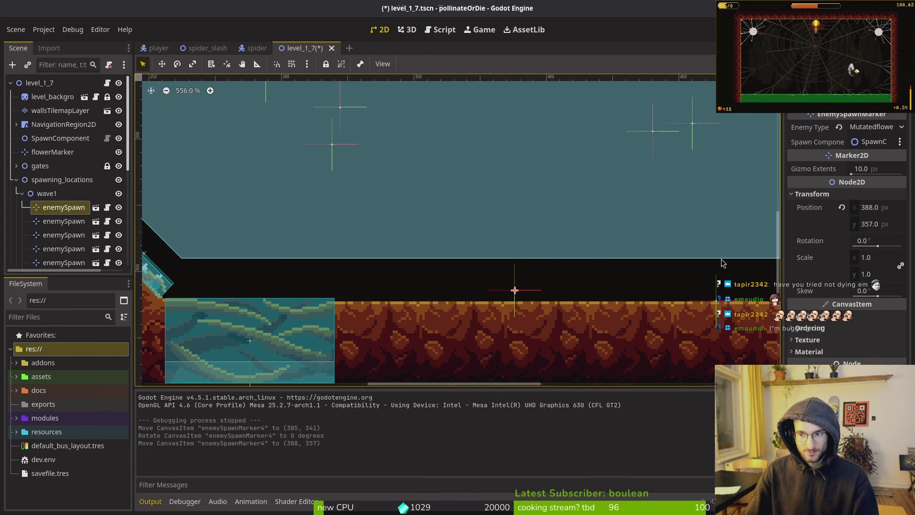
{"action": "left_click", "coordinate": [882, 209]}
{"action": "type", "text": "384"}
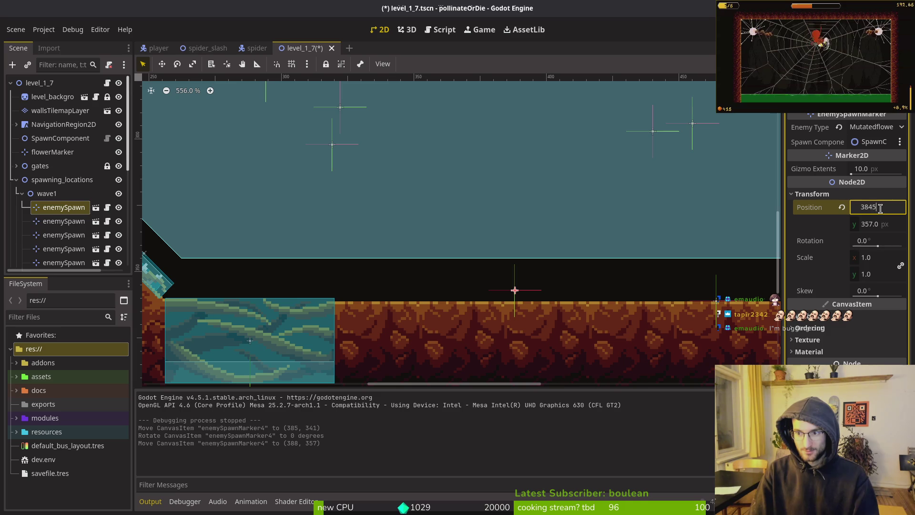
{"action": "scroll", "coordinate": [520, 279], "scroll_direction": "down", "scroll_amount": 5}
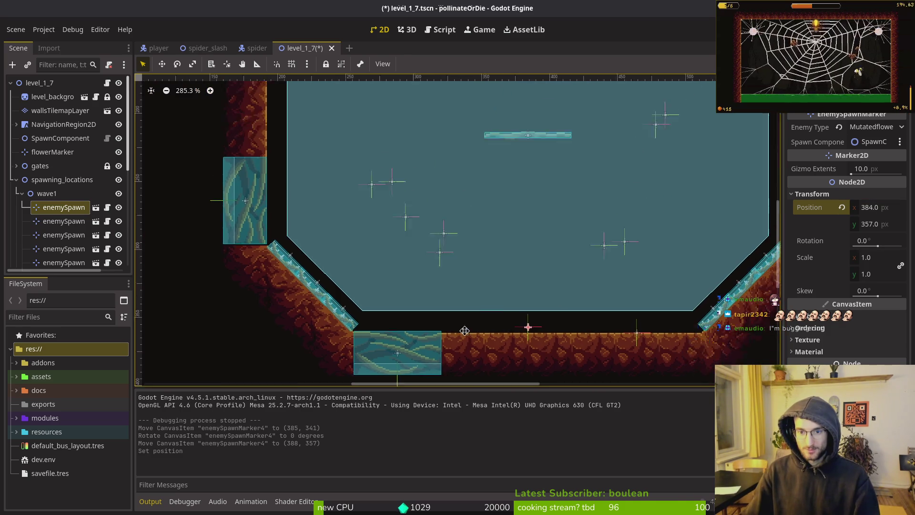
Collapse the wave1 group and hide wave2's spawn markers.
{"action": "left_click", "coordinate": [22, 201]}
{"action": "scroll", "coordinate": [221, 224], "scroll_direction": "down", "scroll_amount": 5}
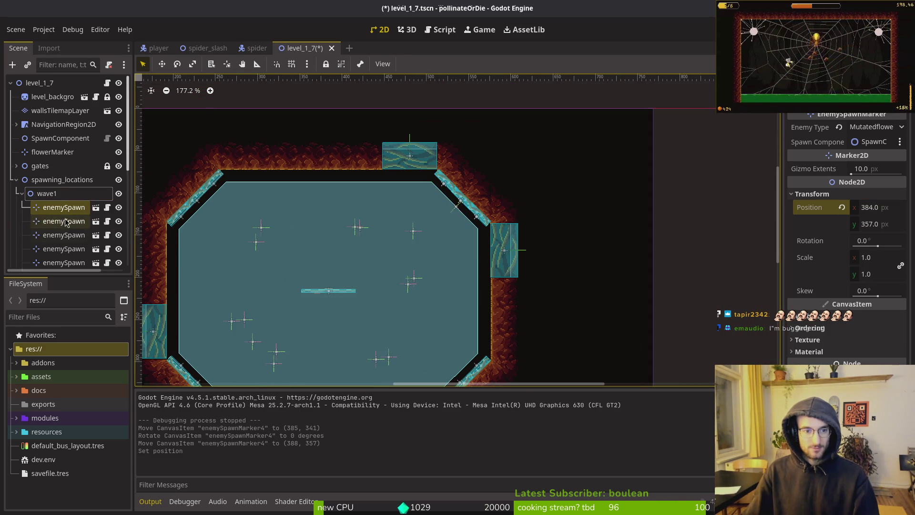
{"action": "left_click", "coordinate": [21, 195]}
{"action": "left_click", "coordinate": [118, 208]}
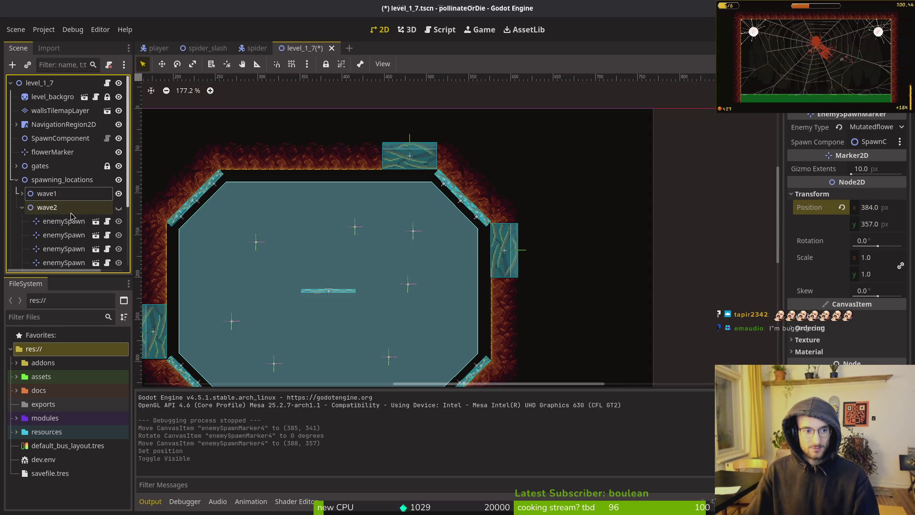
Select the Fly spawn marker enemySpawnMarker5 in wave1 and delete it.
{"action": "scroll", "coordinate": [447, 174], "scroll_direction": "down", "scroll_amount": 3}
{"action": "scroll", "coordinate": [448, 174], "scroll_direction": "left", "scroll_amount": 2}
{"action": "scroll", "coordinate": [447, 174], "scroll_direction": "down", "scroll_amount": 1}
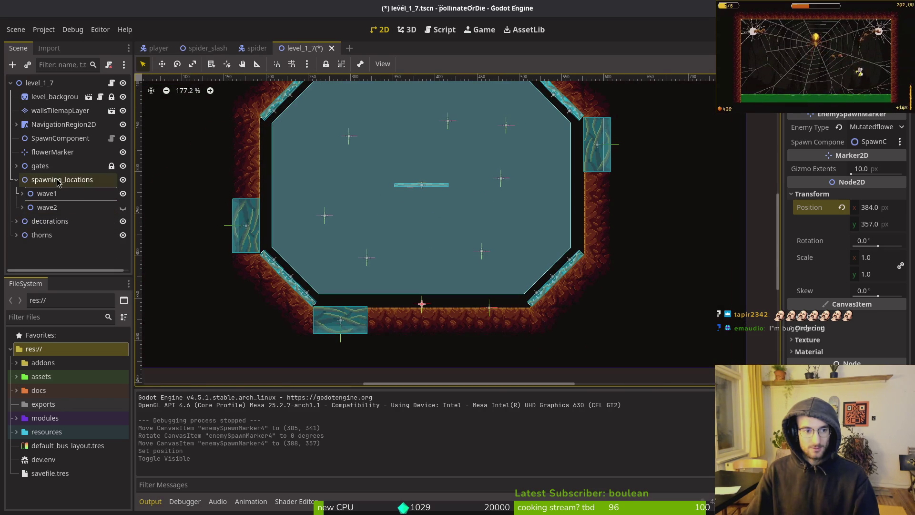
{"action": "left_click", "coordinate": [22, 194]}
{"action": "left_click", "coordinate": [61, 222]}
{"action": "scroll", "coordinate": [435, 207], "scroll_direction": "up", "scroll_amount": 1}
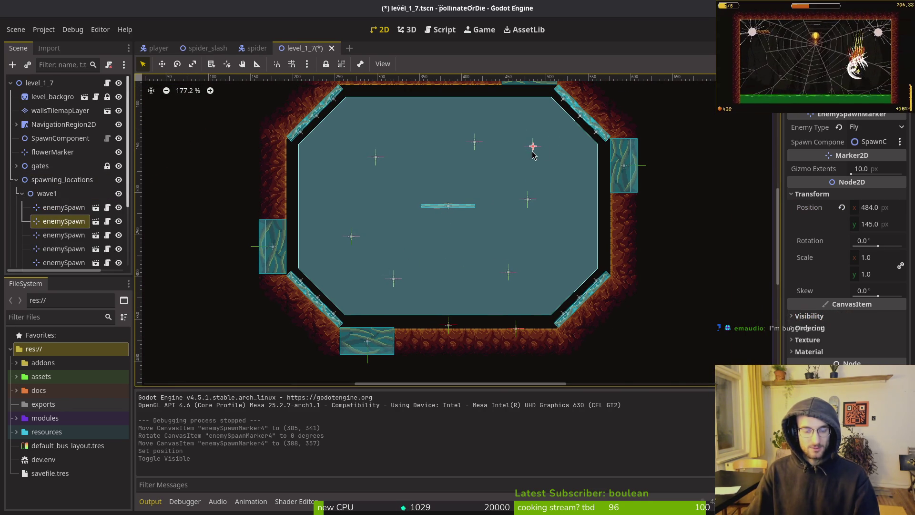
{"action": "key", "text": "Delete"}
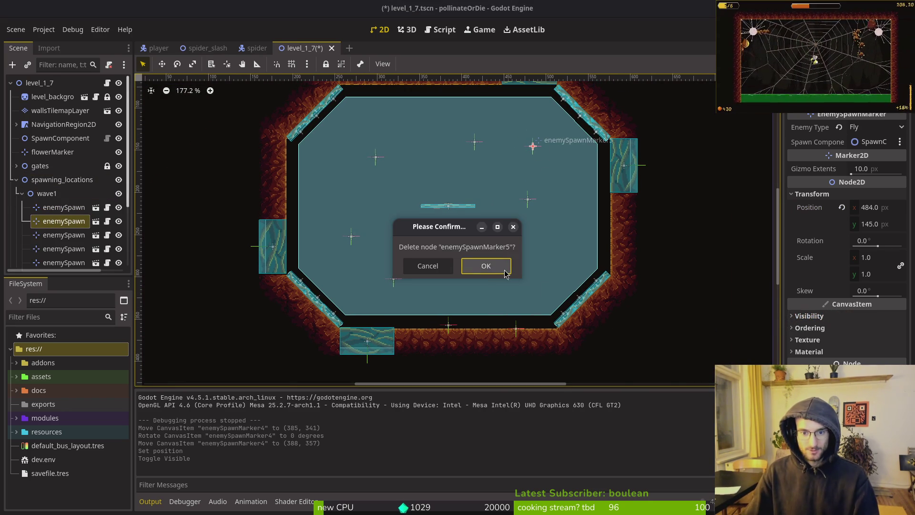
Confirm deleting enemySpawnMarker5, save, then hide wave1 and show wave2's markers.
{"action": "left_click", "coordinate": [499, 269]}
{"action": "key", "text": "ctrl+s"}
{"action": "left_click", "coordinate": [22, 193]}
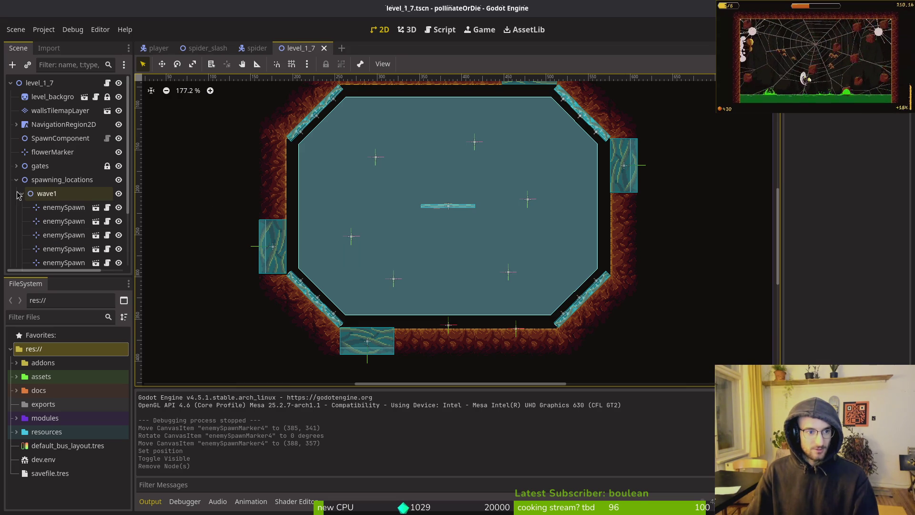
{"action": "left_click", "coordinate": [23, 207]}
{"action": "key", "text": "h"}
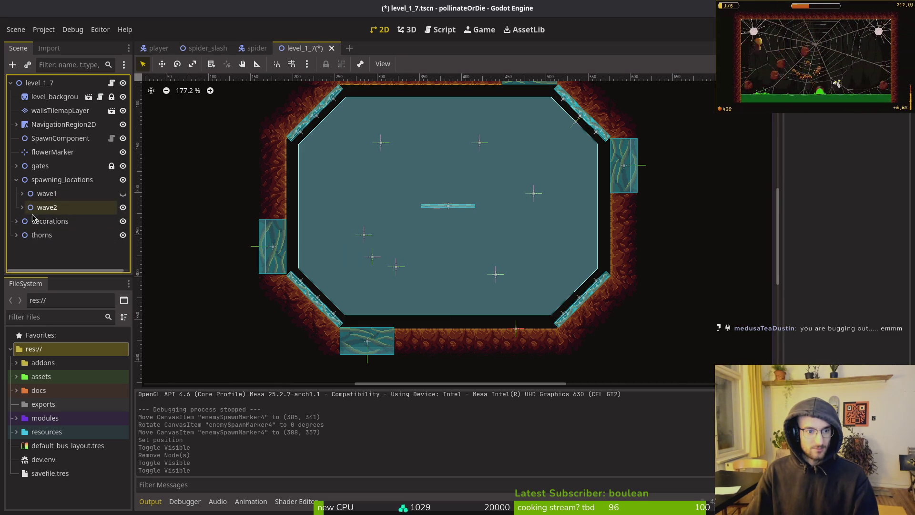
Place enemySpawnMarker14 on the arena's top wall and save the level.
{"action": "left_click", "coordinate": [12, 211]}
{"action": "double_click", "coordinate": [28, 210]}
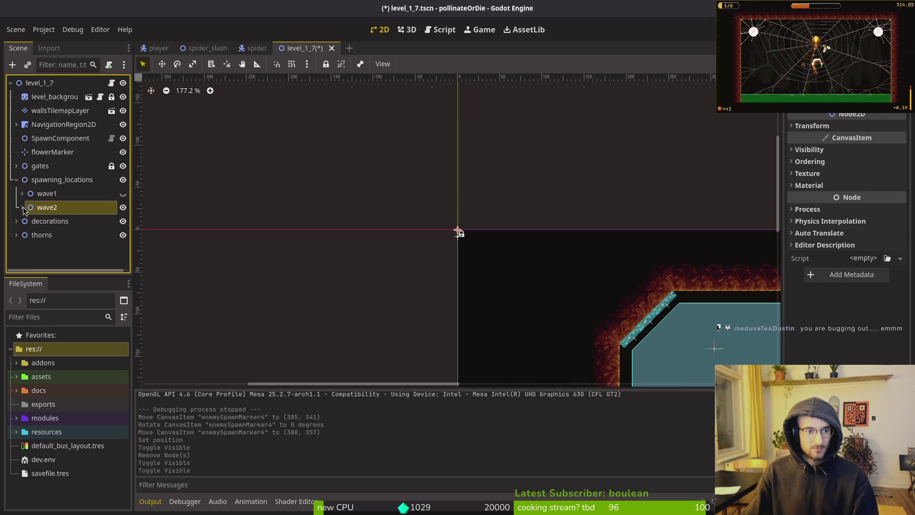
{"action": "left_click", "coordinate": [22, 207]}
{"action": "scroll", "coordinate": [349, 202], "scroll_direction": "down", "scroll_amount": 3}
{"action": "scroll", "coordinate": [348, 202], "scroll_direction": "up", "scroll_amount": 3}
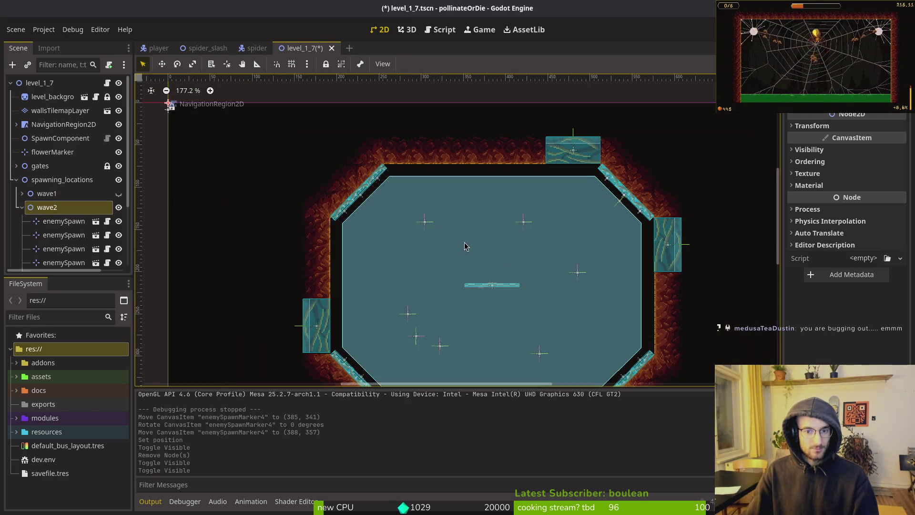
{"action": "left_click", "coordinate": [594, 172]}
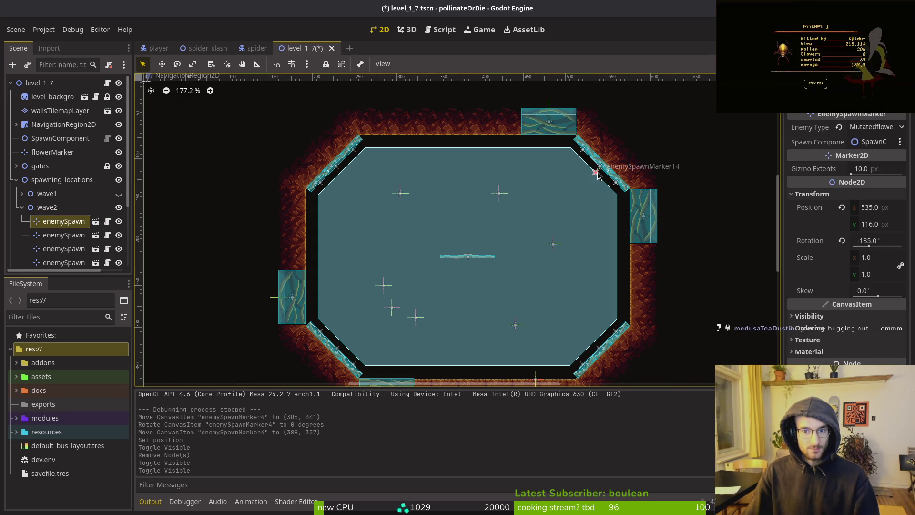
{"action": "mouse_move", "coordinate": [563, 172]}
{"action": "left_mouse_down"}
{"action": "mouse_move", "coordinate": [447, 153]}
{"action": "mouse_move", "coordinate": [482, 168]}
{"action": "mouse_move", "coordinate": [478, 188]}
{"action": "mouse_move", "coordinate": [463, 164]}
{"action": "mouse_move", "coordinate": [480, 133]}
{"action": "mouse_move", "coordinate": [471, 130]}
{"action": "left_mouse_up"}
{"action": "scroll", "coordinate": [463, 164], "scroll_direction": "up", "scroll_amount": 5}
{"action": "key", "text": "Left"}
{"action": "key", "text": "Up"}
{"action": "key", "text": "Up"}
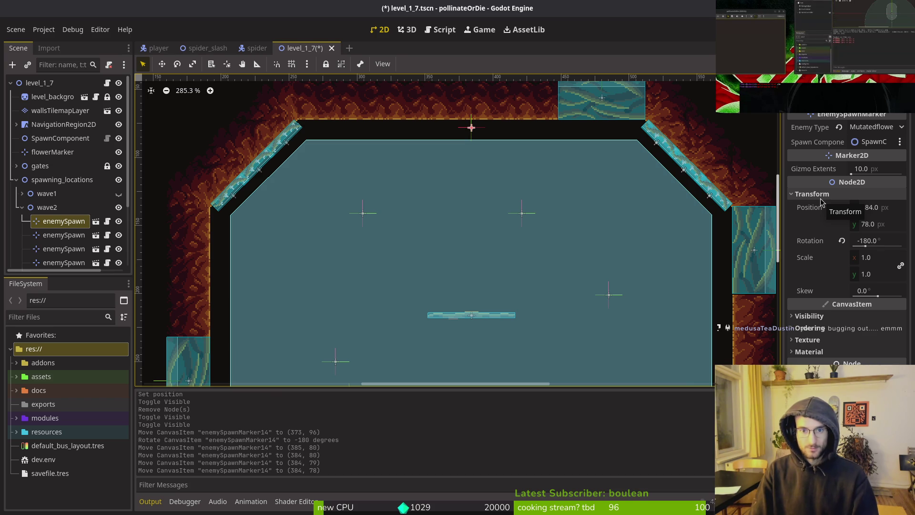
{"action": "scroll", "coordinate": [532, 237], "scroll_direction": "down", "scroll_amount": 8}
{"action": "key", "text": "ctrl+s"}
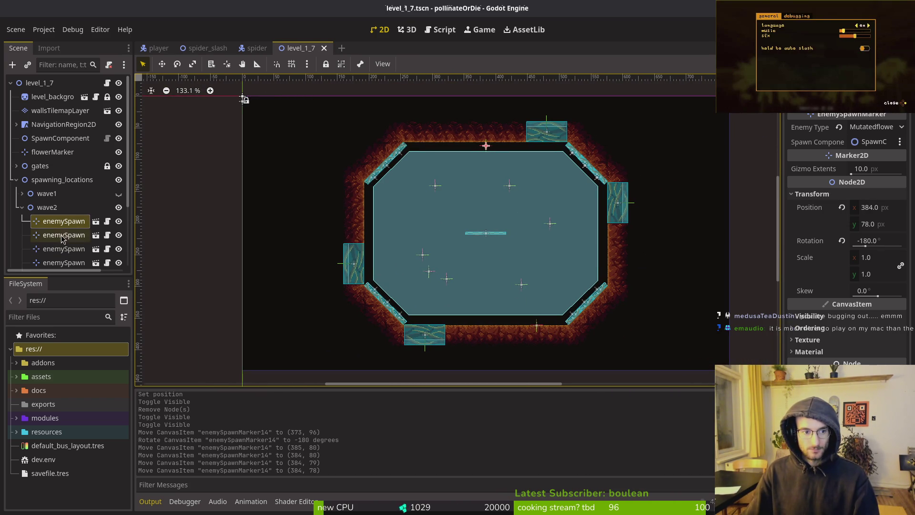
Reposition wave2 markers 18, 21 and 15 in the lower part of the arena.
{"action": "scroll", "coordinate": [64, 242], "scroll_direction": "down", "scroll_amount": 3}
{"action": "left_click", "coordinate": [63, 204]}
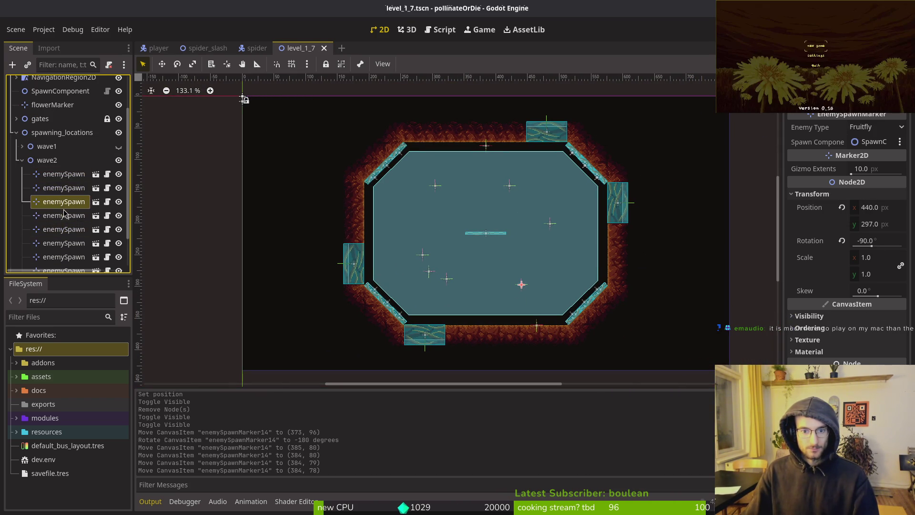
{"action": "left_click", "coordinate": [63, 229]}
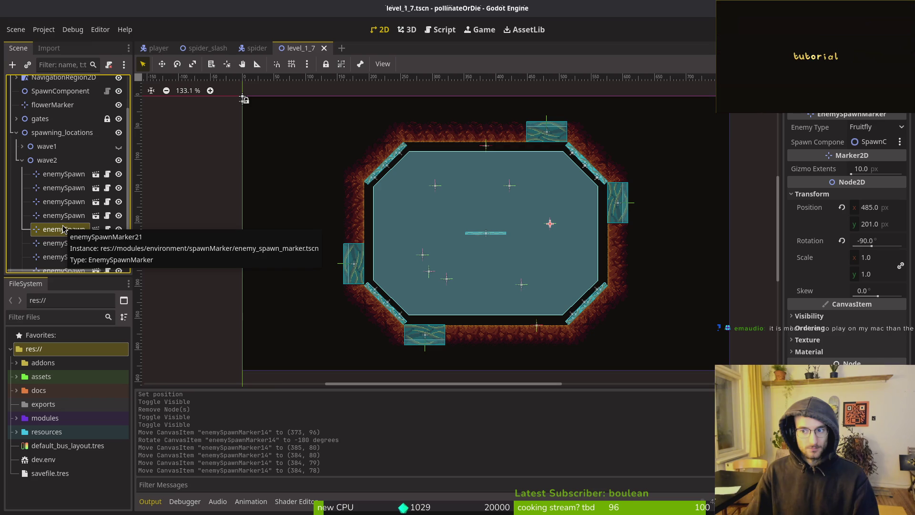
{"action": "left_click", "coordinate": [63, 243]}
{"action": "left_click", "coordinate": [63, 229]}
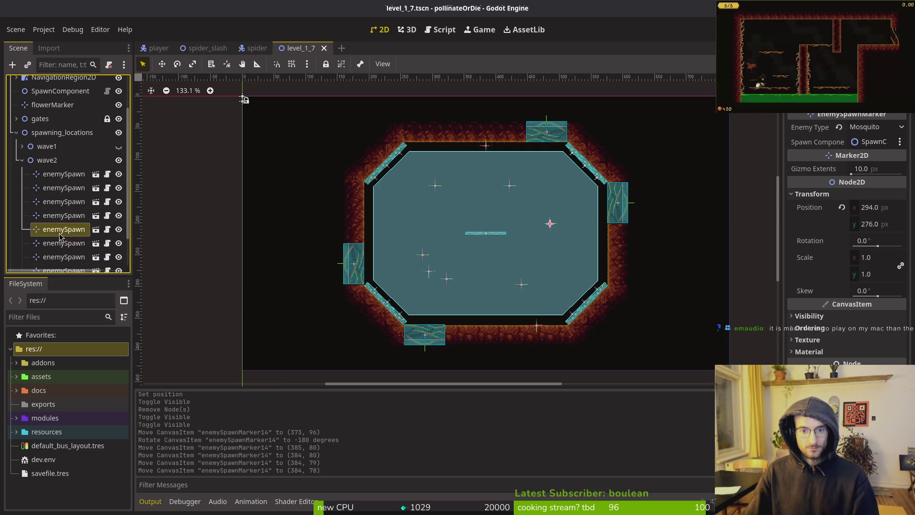
{"action": "scroll", "coordinate": [509, 192], "scroll_direction": "up", "scroll_amount": 4}
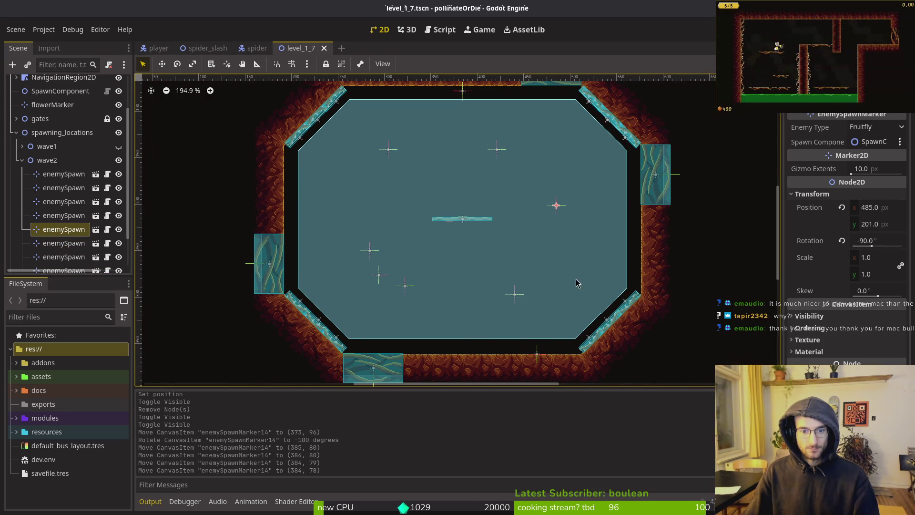
{"action": "left_click_drag", "start_coordinate": [520, 297], "coordinate": [543, 286]}
{"action": "left_click_drag", "start_coordinate": [558, 206], "coordinate": [552, 242]}
{"action": "mouse_move", "coordinate": [370, 276]}
{"action": "left_mouse_down"}
{"action": "mouse_move", "coordinate": [465, 290]}
{"action": "mouse_move", "coordinate": [454, 292]}
{"action": "left_mouse_up"}
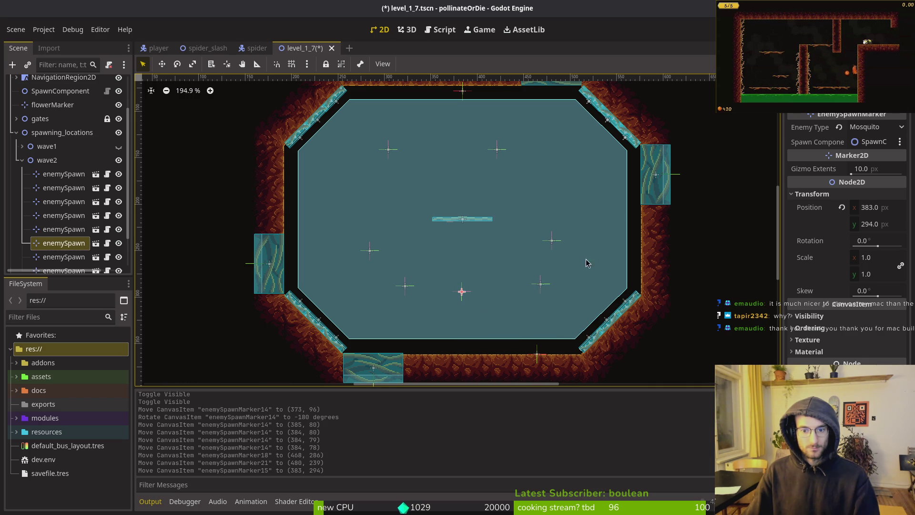
Fine-tune markers 18 and 21, and shift 19 and 17 so 17 sits at (323, 155).
{"action": "left_click_drag", "start_coordinate": [541, 285], "coordinate": [521, 290]}
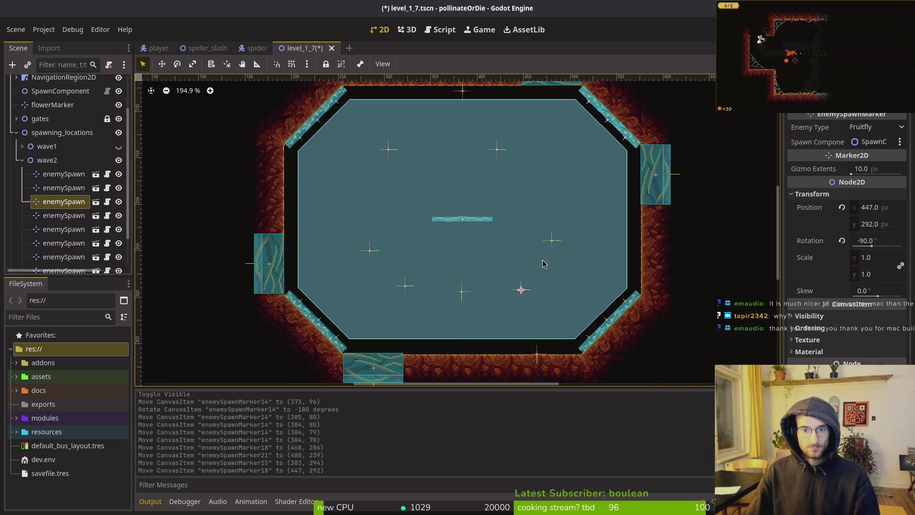
{"action": "left_click_drag", "start_coordinate": [554, 243], "coordinate": [557, 246]}
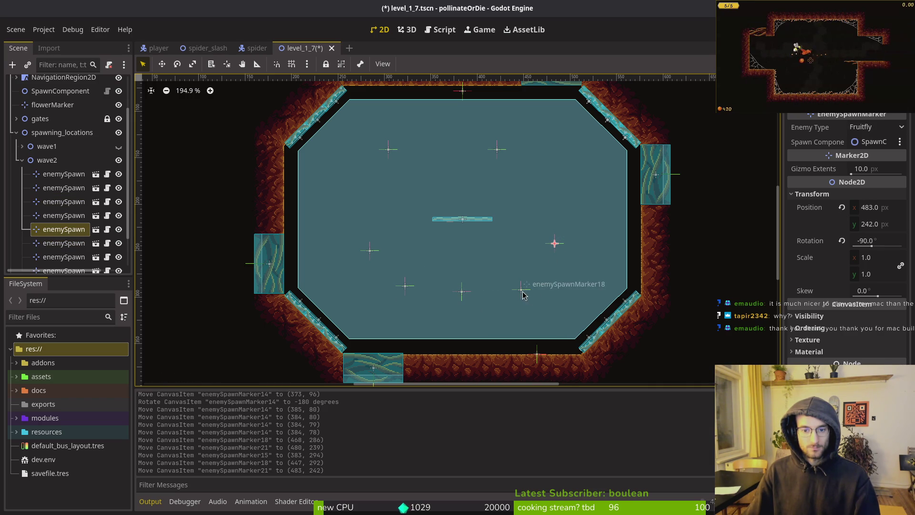
{"action": "left_click", "coordinate": [523, 292]}
{"action": "left_click_drag", "start_coordinate": [525, 293], "coordinate": [526, 288]}
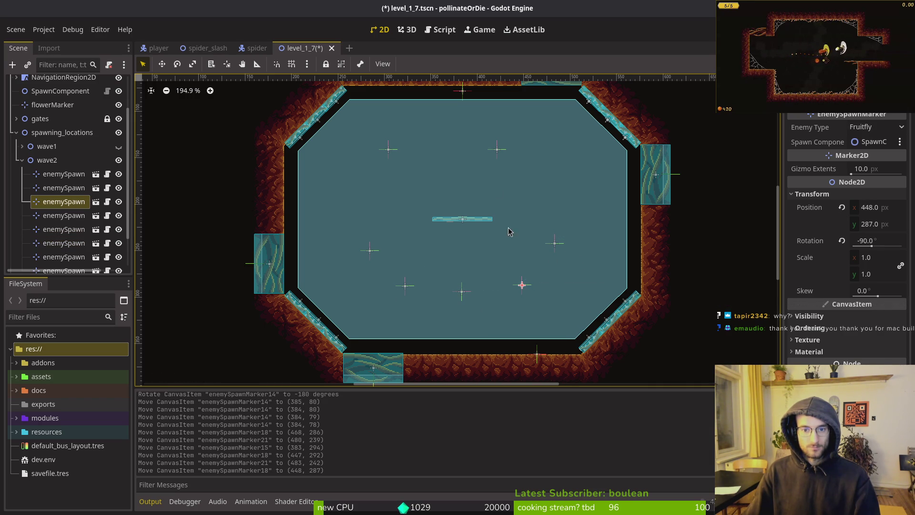
{"action": "mouse_move", "coordinate": [496, 150]}
{"action": "left_mouse_down"}
{"action": "mouse_move", "coordinate": [528, 150]}
{"action": "mouse_move", "coordinate": [518, 158]}
{"action": "left_mouse_up"}
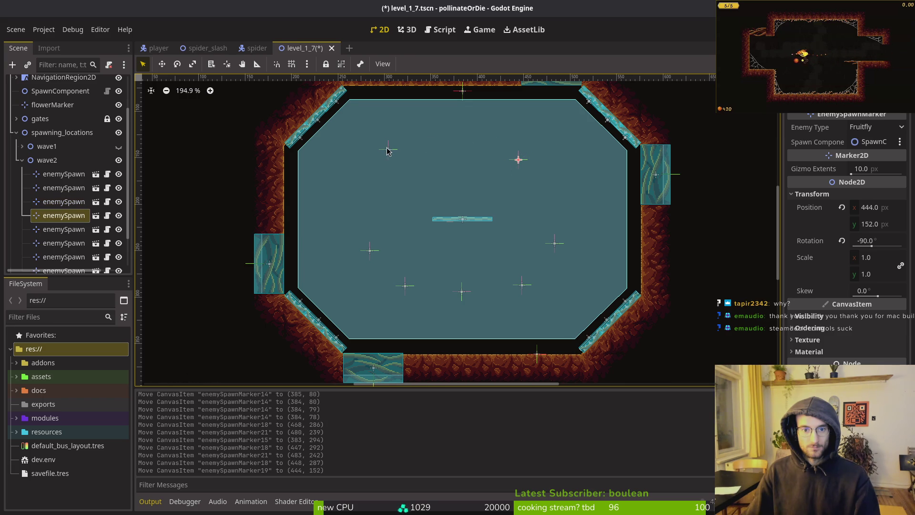
{"action": "mouse_move", "coordinate": [390, 153]}
{"action": "left_mouse_down"}
{"action": "mouse_move", "coordinate": [395, 173]}
{"action": "mouse_move", "coordinate": [405, 162]}
{"action": "left_mouse_up"}
{"action": "left_click", "coordinate": [425, 205]}
Collapse wave2, make wave1's markers visible again, save level_1_7 and close its tab.
{"action": "left_click", "coordinate": [22, 160]}
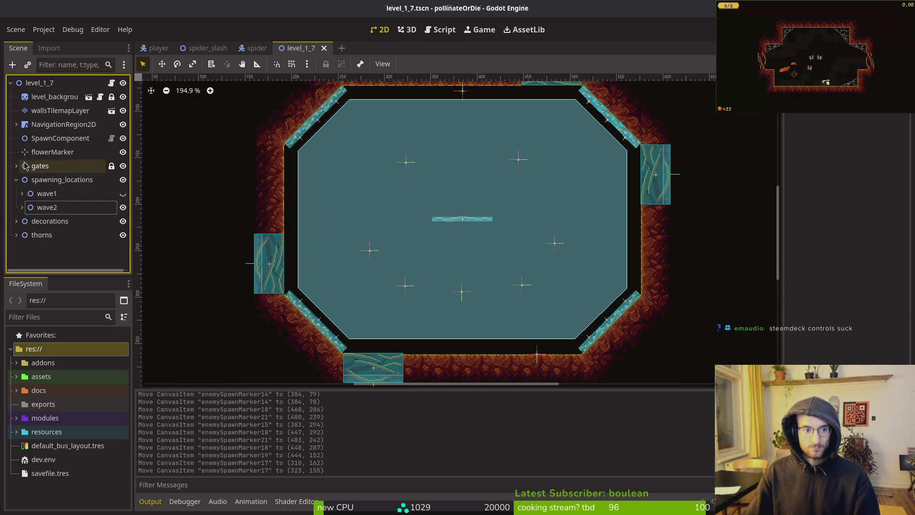
{"action": "left_click", "coordinate": [123, 194]}
{"action": "key", "text": "ctrl+s"}
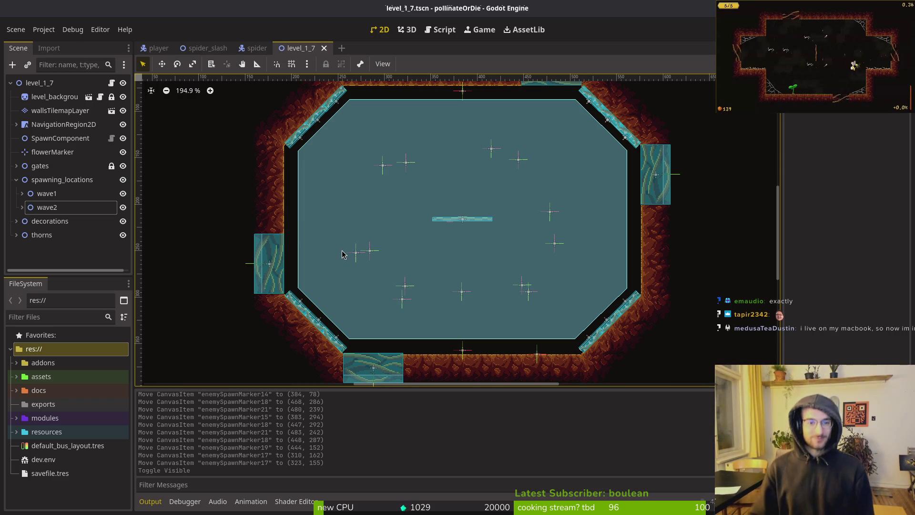
{"action": "middle_click", "coordinate": [305, 53]}
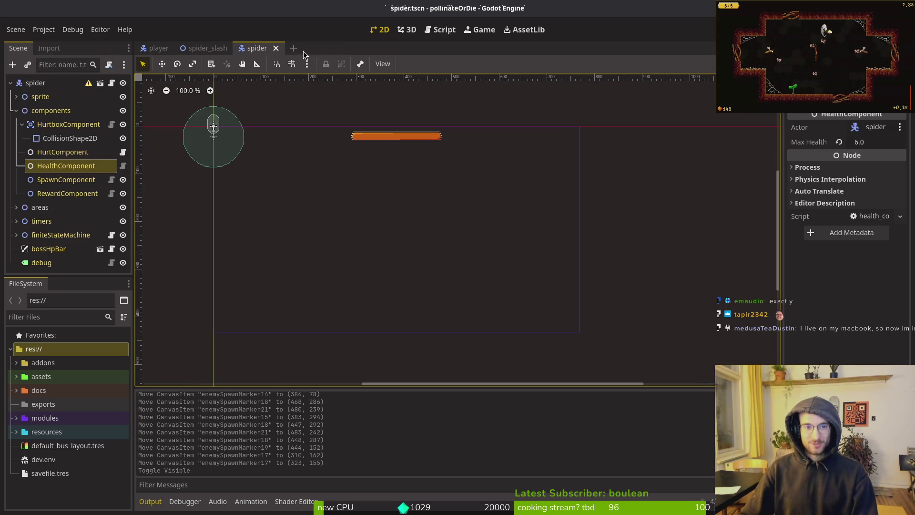
Open level_1_8.tscn and level_1_9.tscn with Quick Open.
{"action": "key", "text": "ctrl+shift+o"}
{"action": "type", "text": "18ts"}
{"action": "key", "text": "Return"}
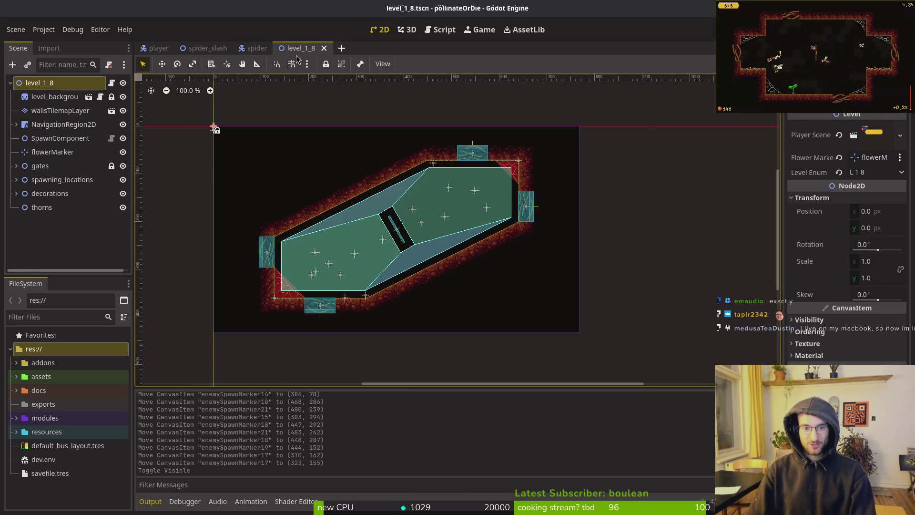
{"action": "key", "text": "ctrl+shift+o"}
{"action": "type", "text": "19ts"}
{"action": "key", "text": "Return"}
Tidy level_1_9's scene tree to show wave1 and the four gates, then select the walls tile layer.
{"action": "scroll", "coordinate": [452, 144], "scroll_direction": "up", "scroll_amount": 9}
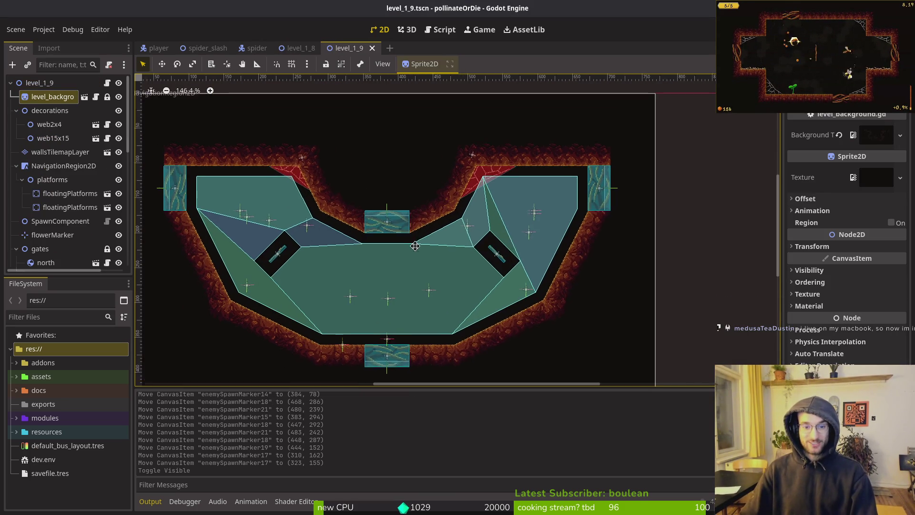
{"action": "scroll", "coordinate": [488, 168], "scroll_direction": "up", "scroll_amount": 5}
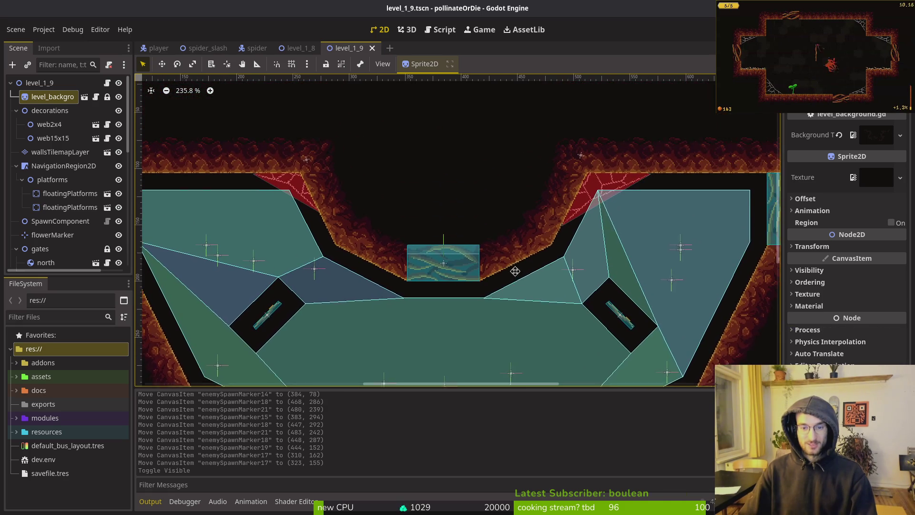
{"action": "scroll", "coordinate": [262, 182], "scroll_direction": "down", "scroll_amount": 2}
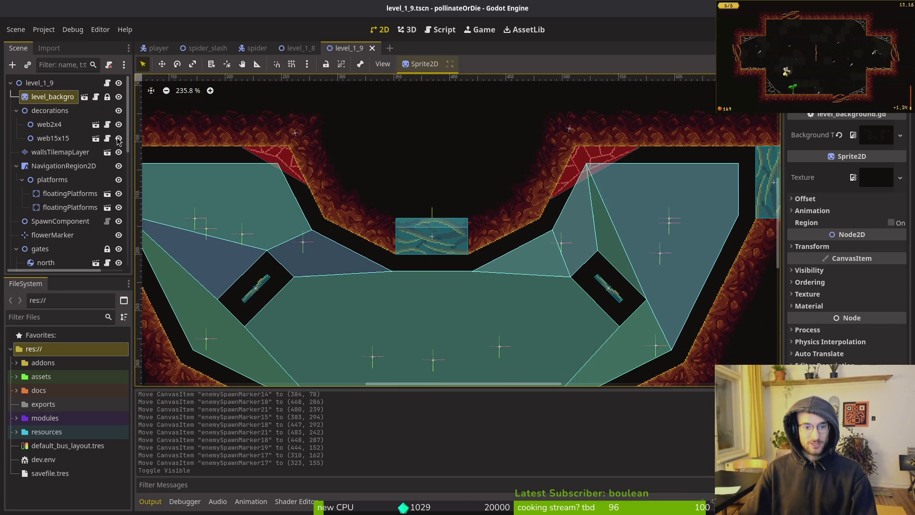
{"action": "left_click", "coordinate": [16, 110]}
{"action": "left_click", "coordinate": [16, 138]}
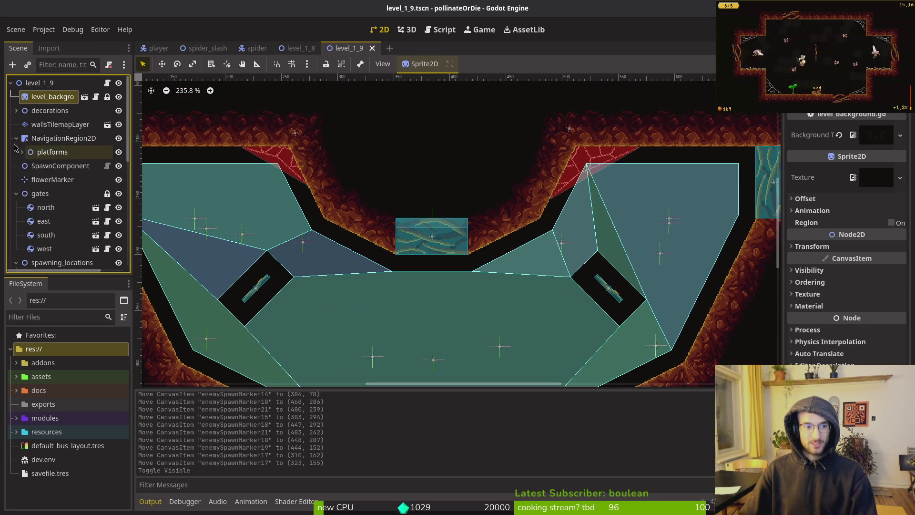
{"action": "left_click", "coordinate": [16, 180]}
{"action": "left_click", "coordinate": [16, 193]}
{"action": "left_click", "coordinate": [16, 179]}
{"action": "left_click", "coordinate": [60, 124]}
Pan and zoom across the U-shaped level_1_9 cave to inspect its layout.
{"action": "scroll", "coordinate": [391, 219], "scroll_direction": "right", "scroll_amount": 1}
{"action": "scroll", "coordinate": [391, 219], "scroll_direction": "left", "scroll_amount": 1}
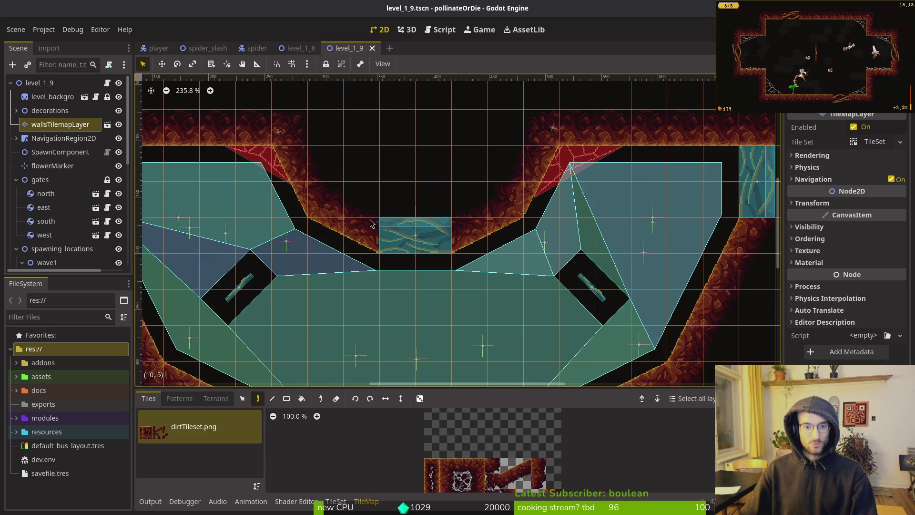
{"action": "scroll", "coordinate": [377, 201], "scroll_direction": "left", "scroll_amount": 3}
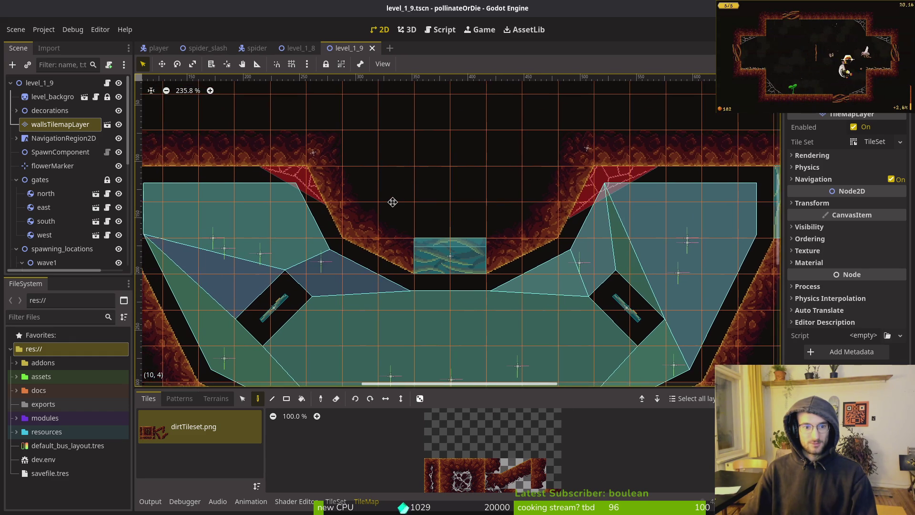
{"action": "scroll", "coordinate": [381, 212], "scroll_direction": "down", "scroll_amount": 2}
{"action": "scroll", "coordinate": [382, 212], "scroll_direction": "right", "scroll_amount": 2}
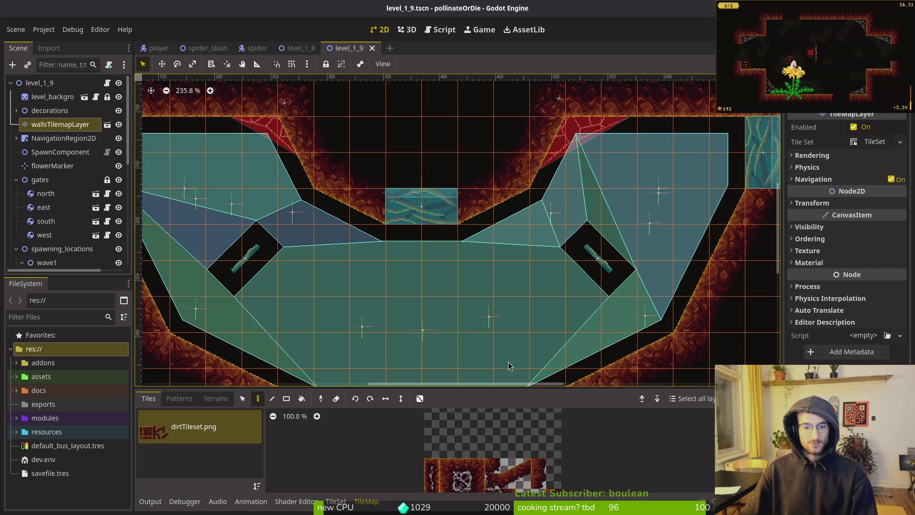
{"action": "scroll", "coordinate": [447, 365], "scroll_direction": "down", "scroll_amount": 4}
{"action": "scroll", "coordinate": [491, 469], "scroll_direction": "down", "scroll_amount": 2}
{"action": "scroll", "coordinate": [491, 469], "scroll_direction": "down", "scroll_amount": 3}
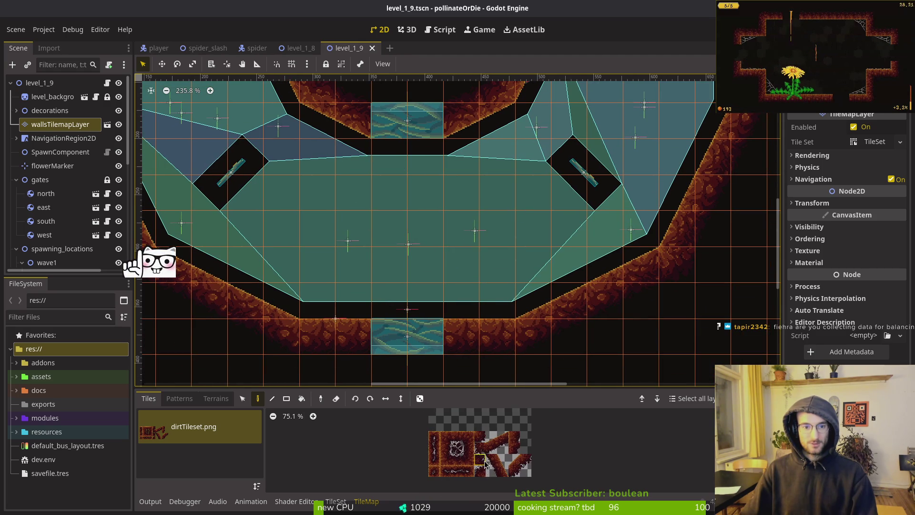
{"action": "scroll", "coordinate": [347, 196], "scroll_direction": "left", "scroll_amount": 1}
{"action": "scroll", "coordinate": [347, 196], "scroll_direction": "up", "scroll_amount": 3}
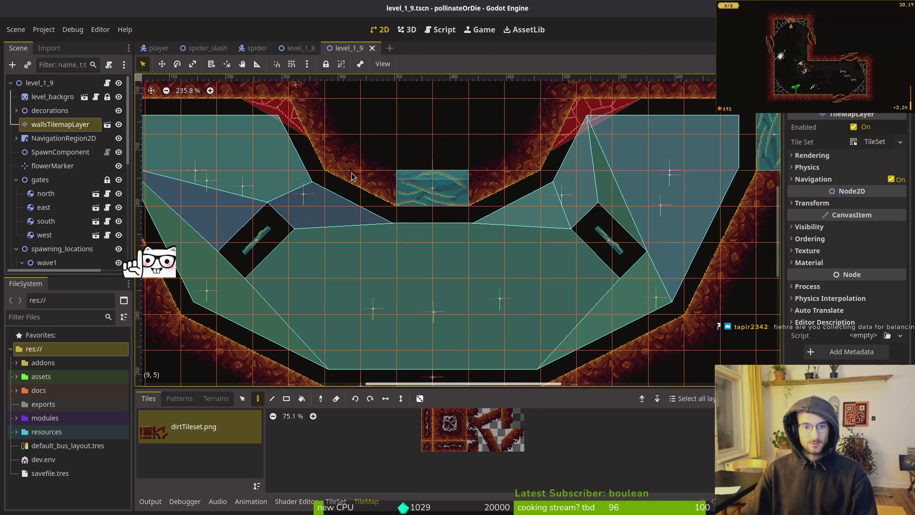
{"action": "key", "text": "Escape"}
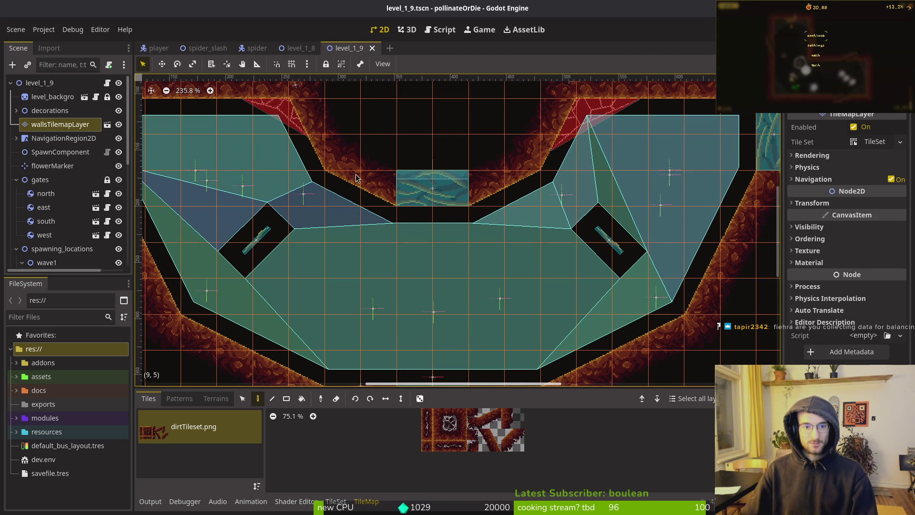
{"action": "scroll", "coordinate": [357, 182], "scroll_direction": "up", "scroll_amount": 1}
{"action": "scroll", "coordinate": [357, 181], "scroll_direction": "left", "scroll_amount": 1}
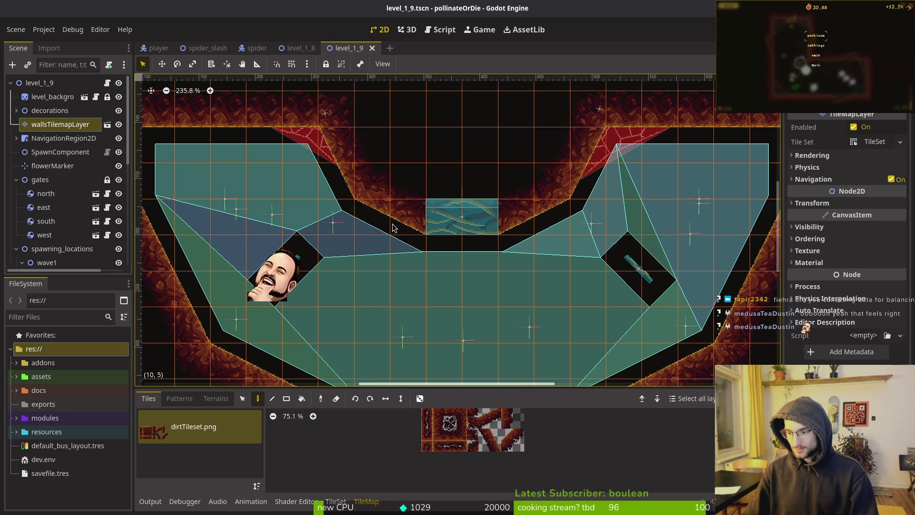
{"action": "key", "text": "Escape"}
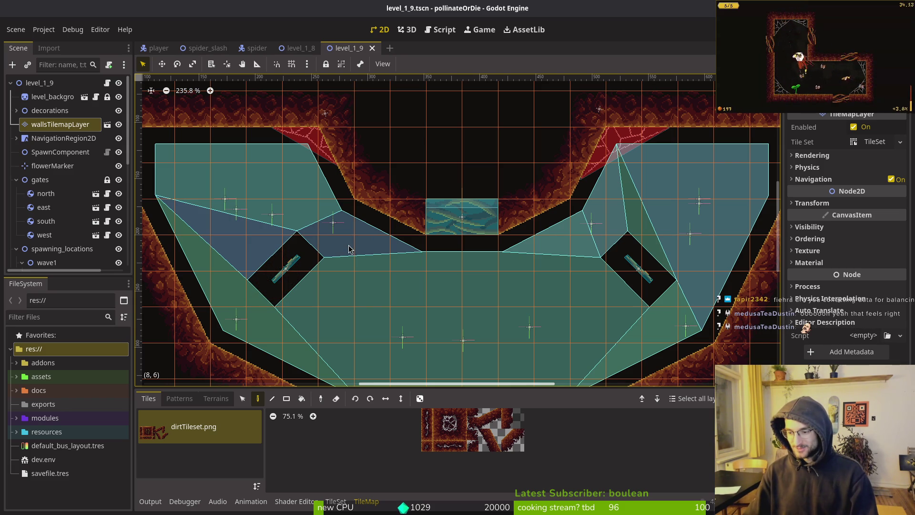
Pan down the level and expand NavigationRegion2D to reveal its two floatingPlatforms.
{"action": "scroll", "coordinate": [537, 272], "scroll_direction": "down", "scroll_amount": 5}
{"action": "left_click_drag", "start_coordinate": [485, 271], "coordinate": [479, 303]}
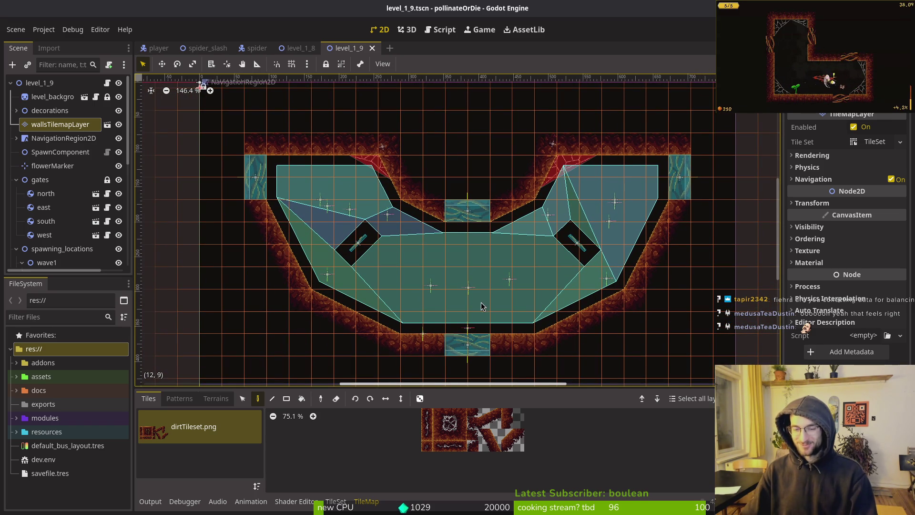
{"action": "scroll", "coordinate": [481, 307], "scroll_direction": "down", "scroll_amount": 1}
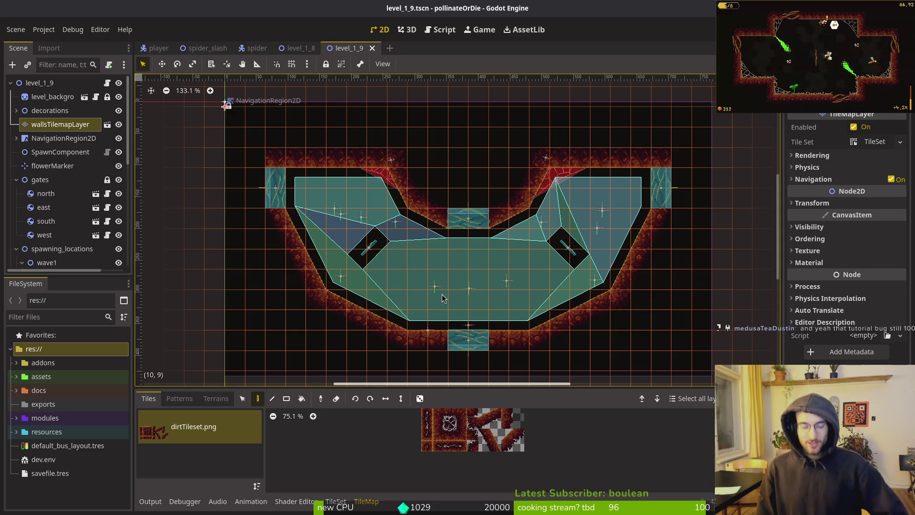
{"action": "scroll", "coordinate": [539, 312], "scroll_direction": "up", "scroll_amount": 3}
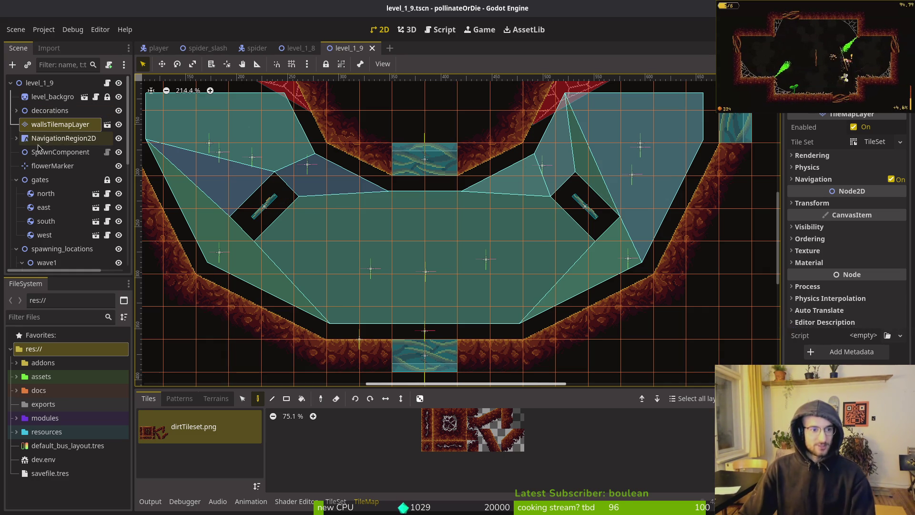
{"action": "left_click", "coordinate": [16, 138]}
{"action": "left_click", "coordinate": [53, 152]}
{"action": "left_click", "coordinate": [22, 152]}
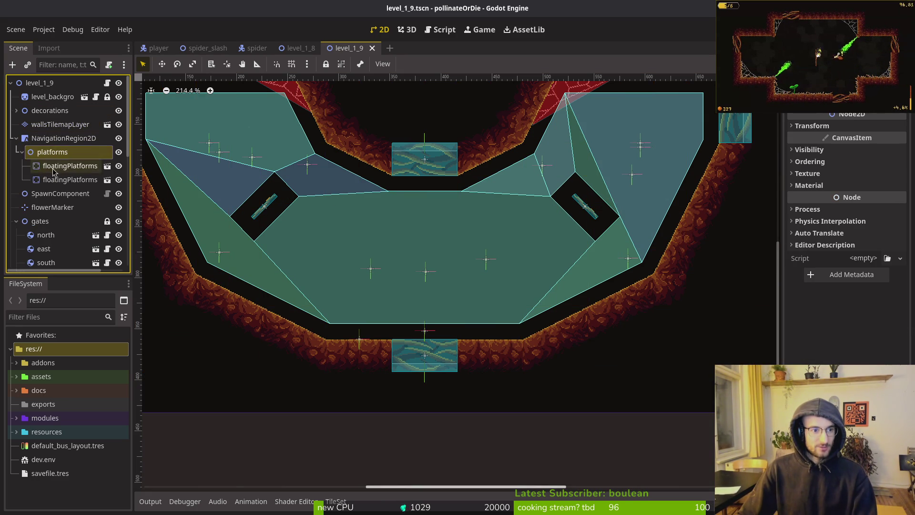
{"action": "left_click", "coordinate": [595, 213]}
{"action": "mouse_move", "coordinate": [596, 213]}
{"action": "left_mouse_down"}
{"action": "mouse_move", "coordinate": [539, 239]}
{"action": "mouse_move", "coordinate": [527, 249]}
{"action": "mouse_move", "coordinate": [537, 257]}
{"action": "mouse_move", "coordinate": [514, 260]}
{"action": "mouse_move", "coordinate": [548, 257]}
{"action": "mouse_move", "coordinate": [490, 279]}
{"action": "left_mouse_up"}
{"action": "scroll", "coordinate": [559, 259], "scroll_direction": "down", "scroll_amount": 4}
{"action": "key", "text": "ctrl+z"}
{"action": "key", "text": "ctrl+z"}
{"action": "key", "text": "ctrl+s"}
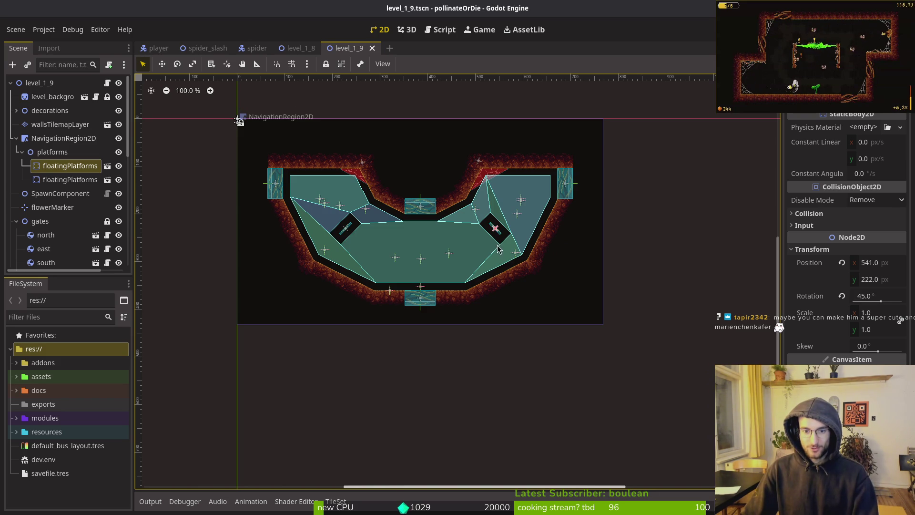
{"action": "scroll", "coordinate": [431, 205], "scroll_direction": "up", "scroll_amount": 2}
{"action": "scroll", "coordinate": [410, 191], "scroll_direction": "up", "scroll_amount": 8}
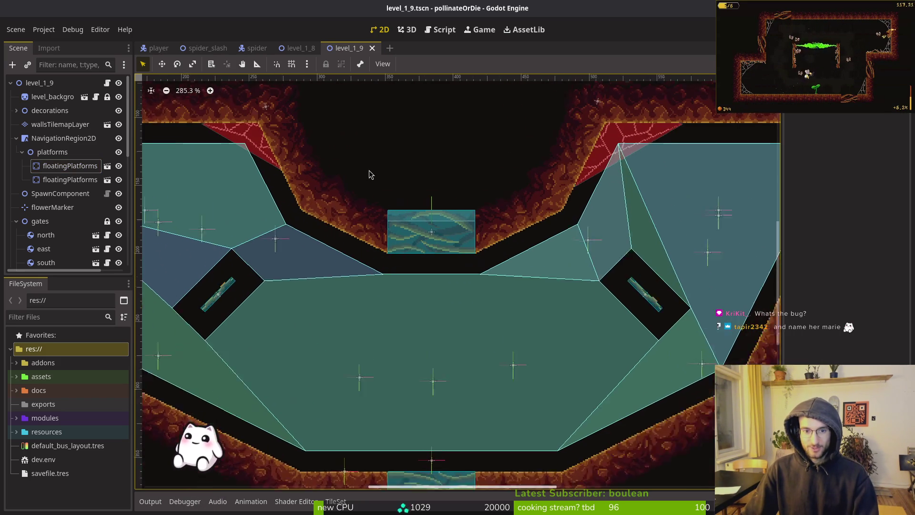
{"action": "left_click", "coordinate": [466, 262]}
{"action": "scroll", "coordinate": [466, 262], "scroll_direction": "down", "scroll_amount": 8}
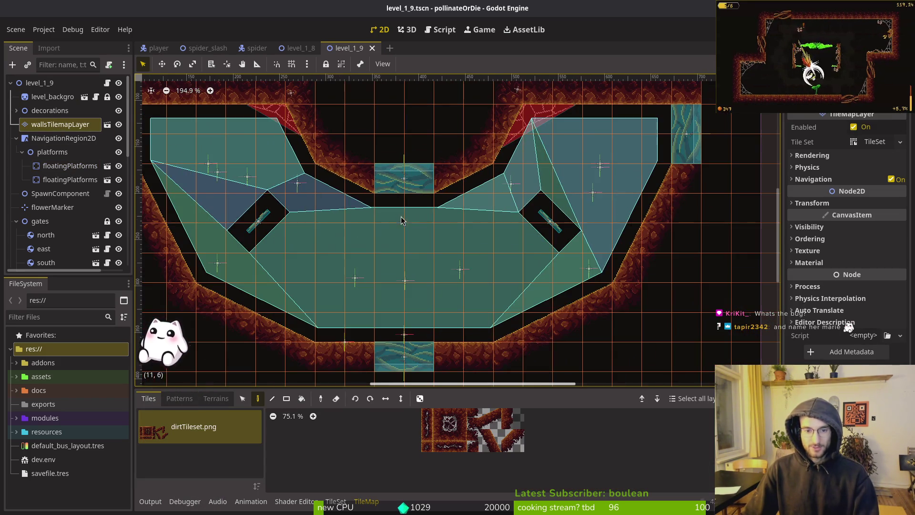
Paint a wall tile onto level_1_9's upper wall and save the scene.
{"action": "scroll", "coordinate": [409, 287], "scroll_direction": "up", "scroll_amount": 3}
{"action": "left_click", "coordinate": [438, 434]}
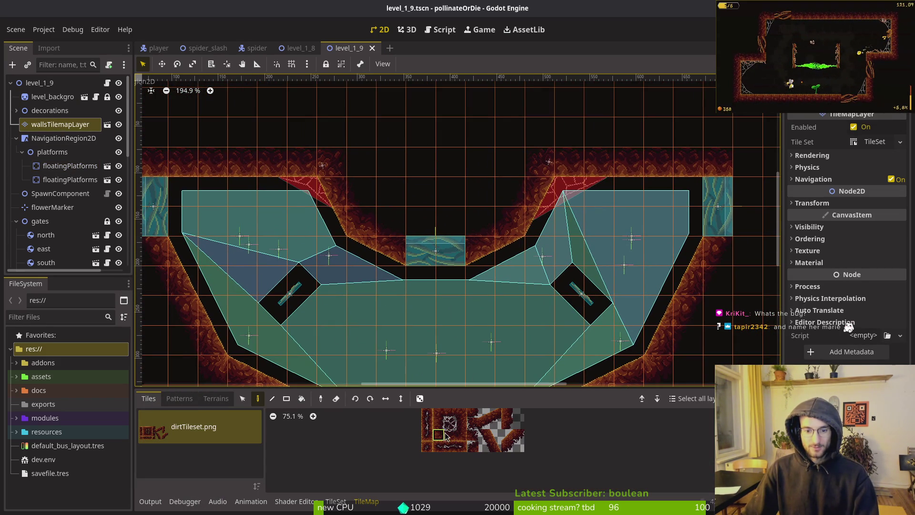
{"action": "scroll", "coordinate": [357, 245], "scroll_direction": "up", "scroll_amount": 3}
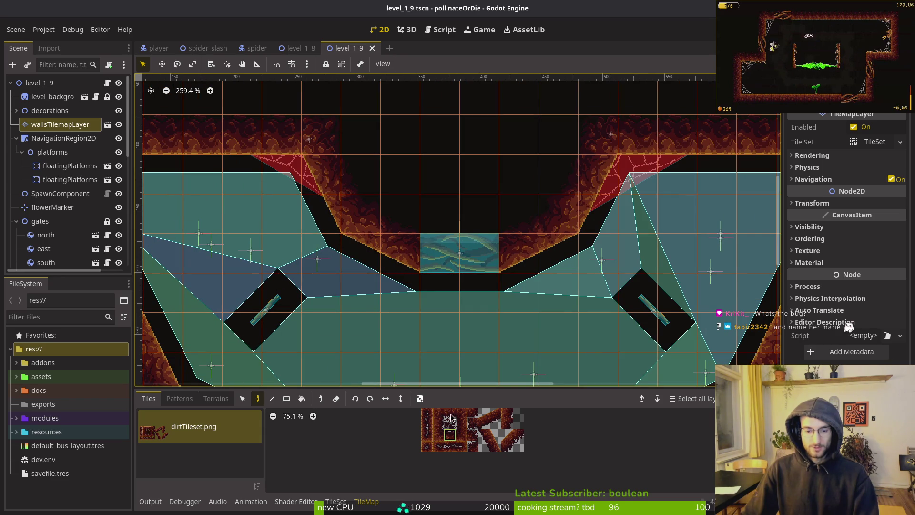
{"action": "scroll", "coordinate": [369, 231], "scroll_direction": "up", "scroll_amount": 2}
{"action": "left_click", "coordinate": [365, 227]}
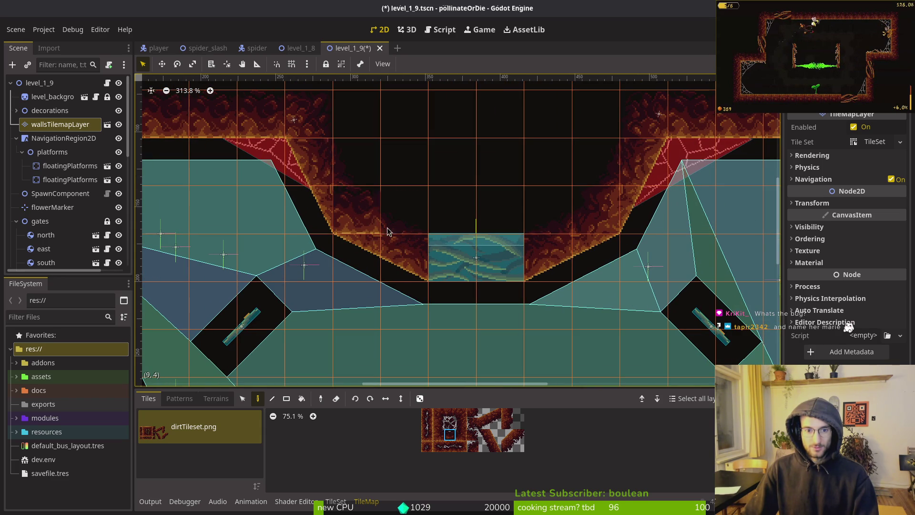
{"action": "key", "text": "ctrl+s"}
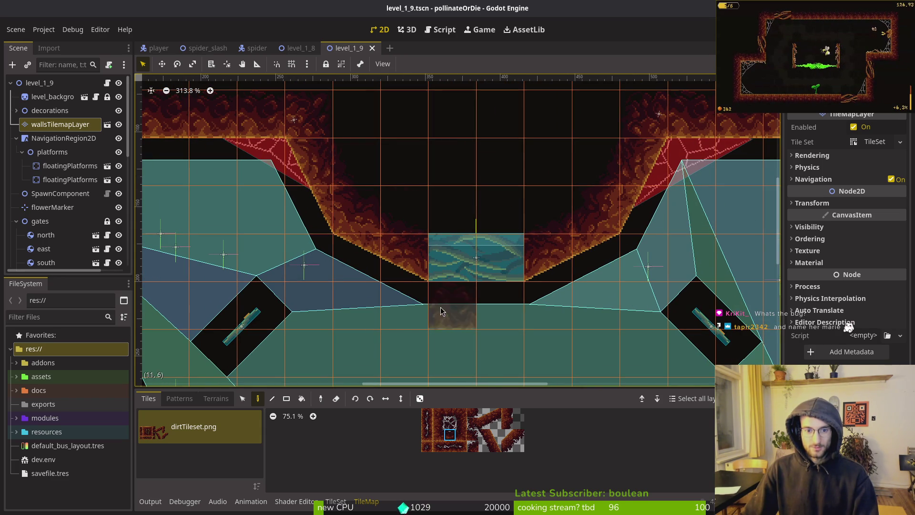
Paint a row of dirt tiles along the upper wall and pick the dark tile.
{"action": "scroll", "coordinate": [496, 444], "scroll_direction": "up", "scroll_amount": 4}
{"action": "left_click", "coordinate": [507, 428]}
{"action": "left_click_drag", "start_coordinate": [368, 225], "coordinate": [524, 232]}
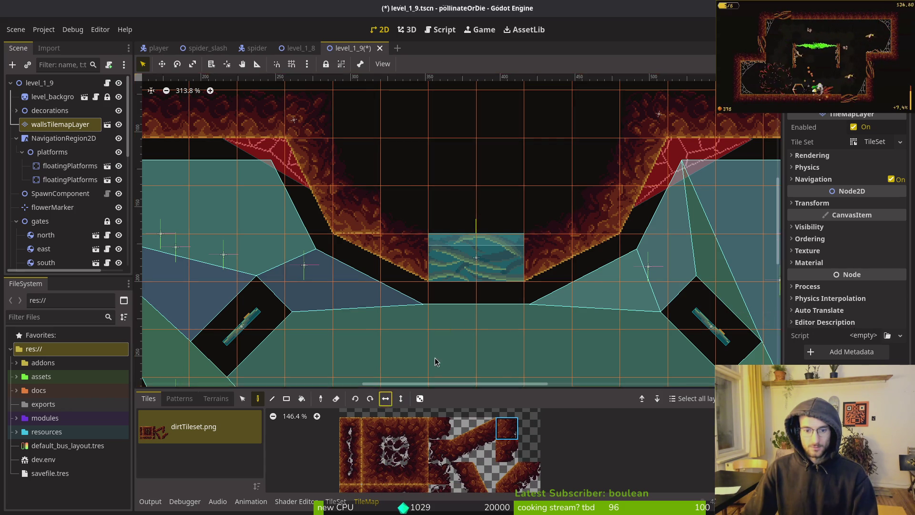
{"action": "left_click", "coordinate": [501, 351], "text": "ctrl"}
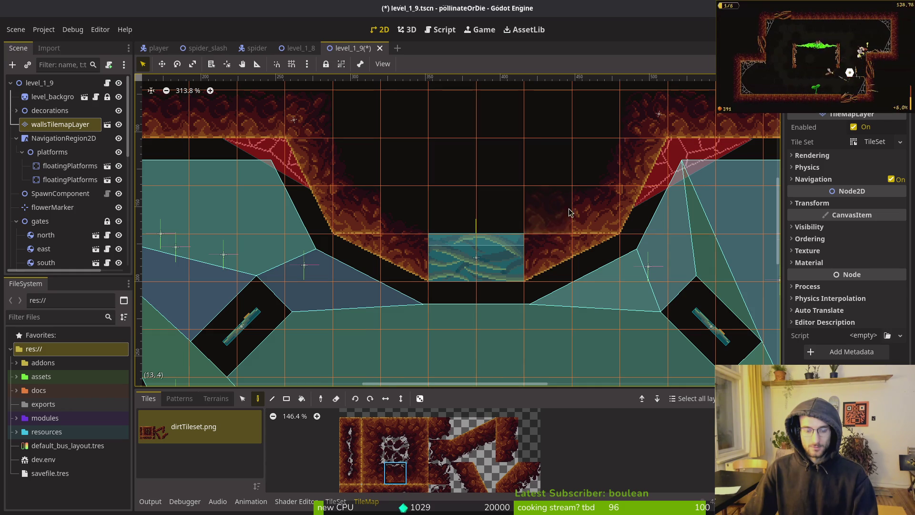
Move the north gate 34 px up into the top wall.
{"action": "left_click", "coordinate": [452, 275]}
{"action": "left_click_drag", "start_coordinate": [476, 261], "coordinate": [470, 218]}
{"action": "scroll", "coordinate": [472, 213], "scroll_direction": "up", "scroll_amount": 3}
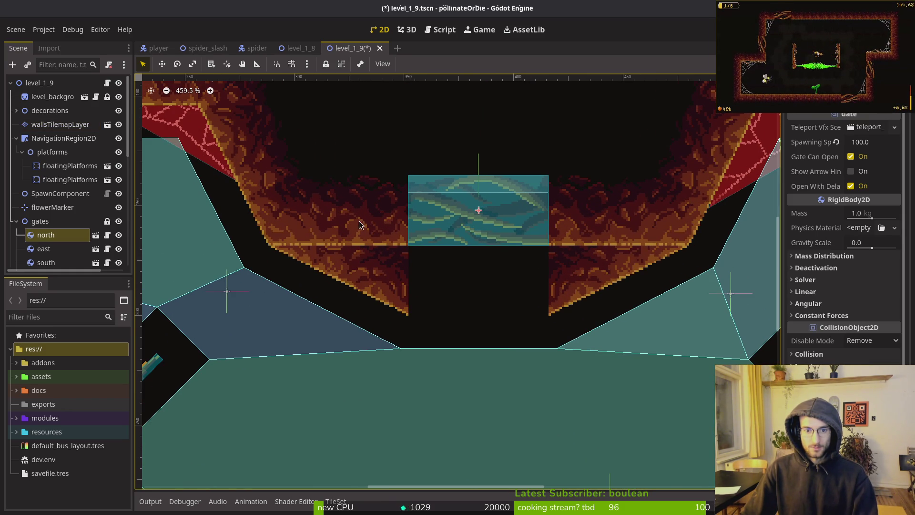
Erase the dirt tiles on both sides of the top gap and save the scene.
{"action": "left_click", "coordinate": [60, 124]}
{"action": "left_click_drag", "start_coordinate": [305, 282], "coordinate": [668, 296]}
{"action": "scroll", "coordinate": [639, 324], "scroll_direction": "down", "scroll_amount": 5}
{"action": "key", "text": "ctrl+s"}
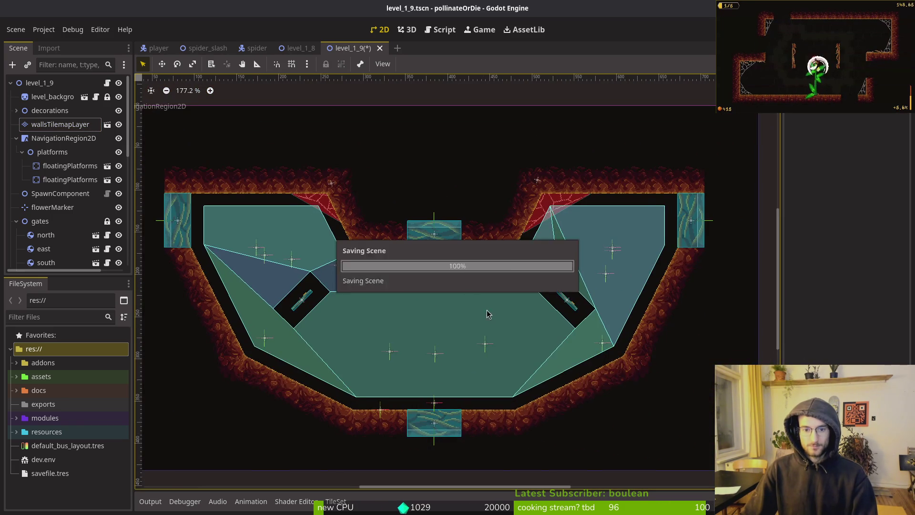
{"action": "scroll", "coordinate": [476, 305], "scroll_direction": "down", "scroll_amount": 4}
{"action": "left_click", "coordinate": [43, 139]}
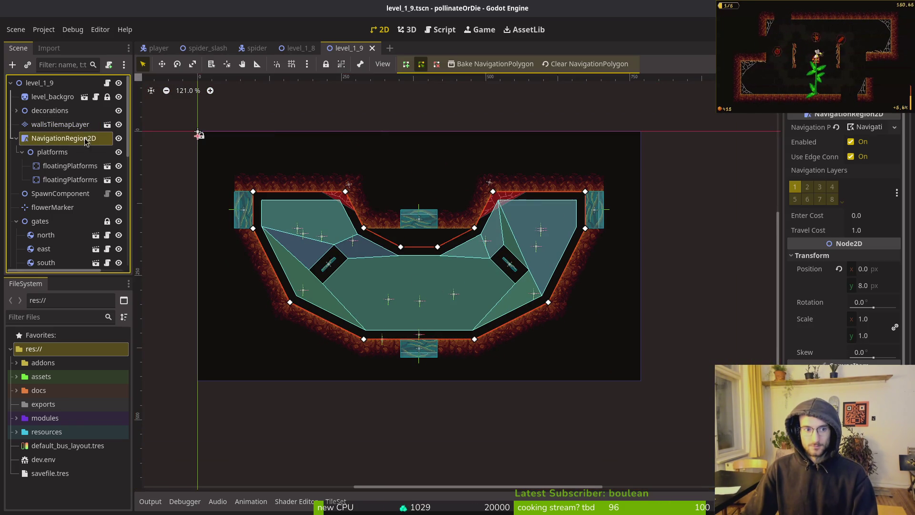
Delete the two dip vertices so the navigation edge below the top gate runs straight, then save.
{"action": "scroll", "coordinate": [427, 256], "scroll_direction": "up", "scroll_amount": 5}
{"action": "right_click", "coordinate": [411, 253]}
{"action": "right_click", "coordinate": [505, 254]}
{"action": "key", "text": "Escape"}
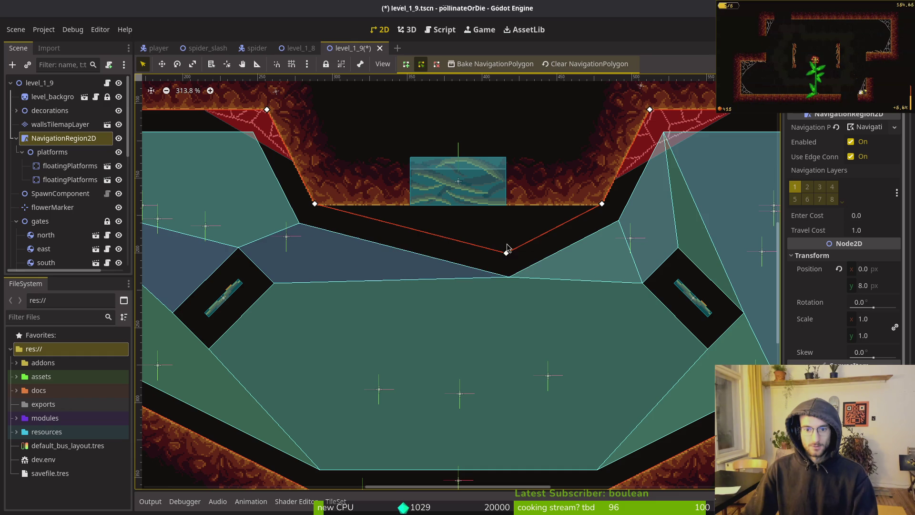
{"action": "key", "text": "ctrl+s"}
Raise enemySpawnMarker8 to (388, 256).
{"action": "scroll", "coordinate": [528, 259], "scroll_direction": "down", "scroll_amount": 5}
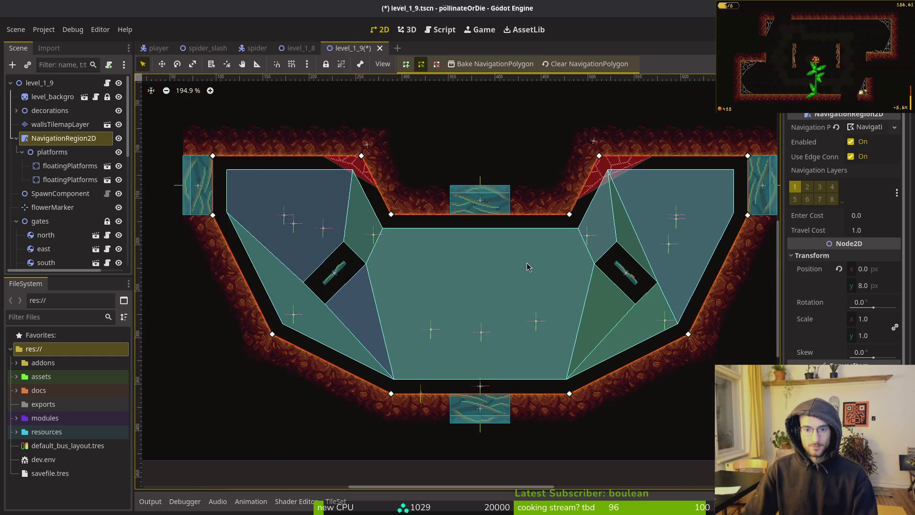
{"action": "left_click", "coordinate": [494, 282]}
{"action": "scroll", "coordinate": [494, 278], "scroll_direction": "up", "scroll_amount": 4}
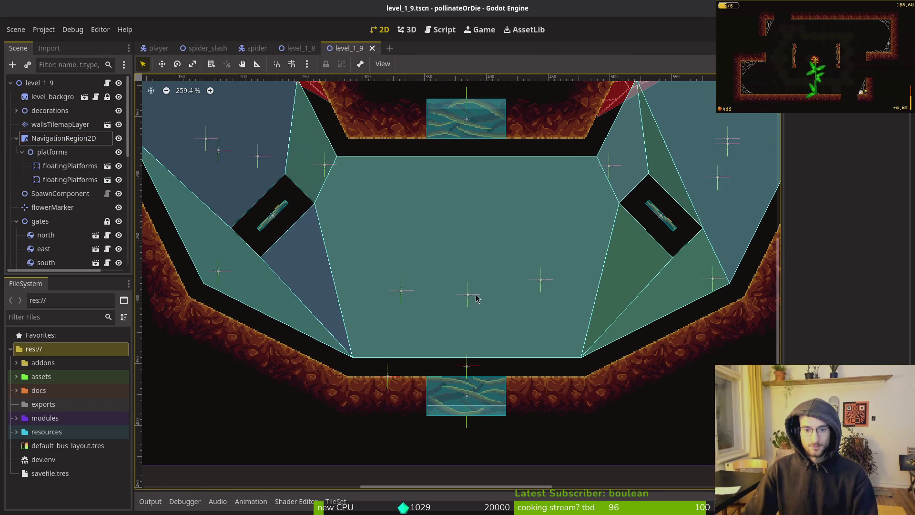
{"action": "left_click_drag", "start_coordinate": [468, 295], "coordinate": [474, 250]}
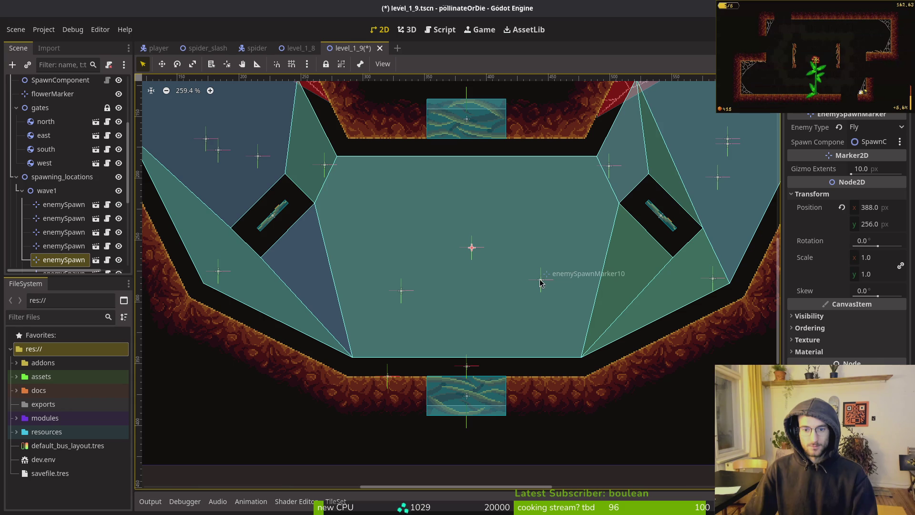
Raise enemySpawnMarker9 to (330, 266) and enemySpawnMarker10 to (443, 265), then save.
{"action": "left_click_drag", "start_coordinate": [401, 291], "coordinate": [400, 260]}
{"action": "left_click_drag", "start_coordinate": [541, 279], "coordinate": [541, 258]}
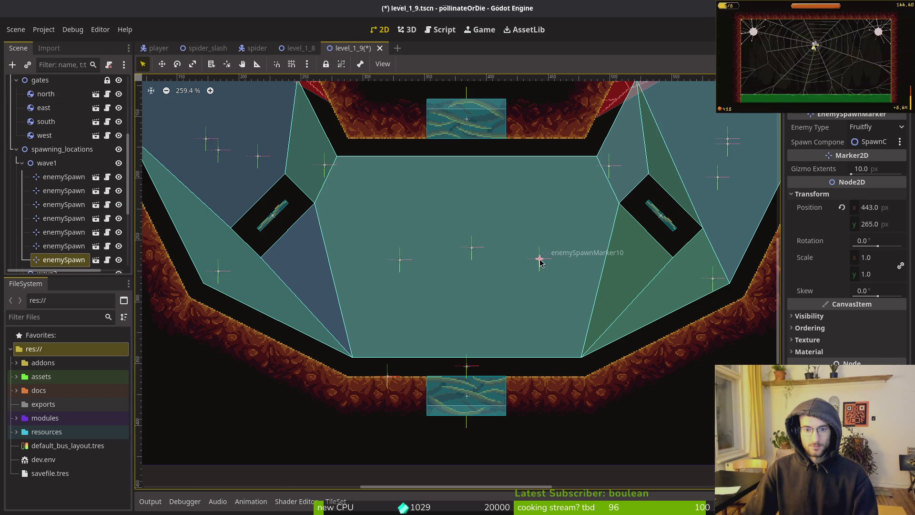
{"action": "key", "text": "ctrl+s"}
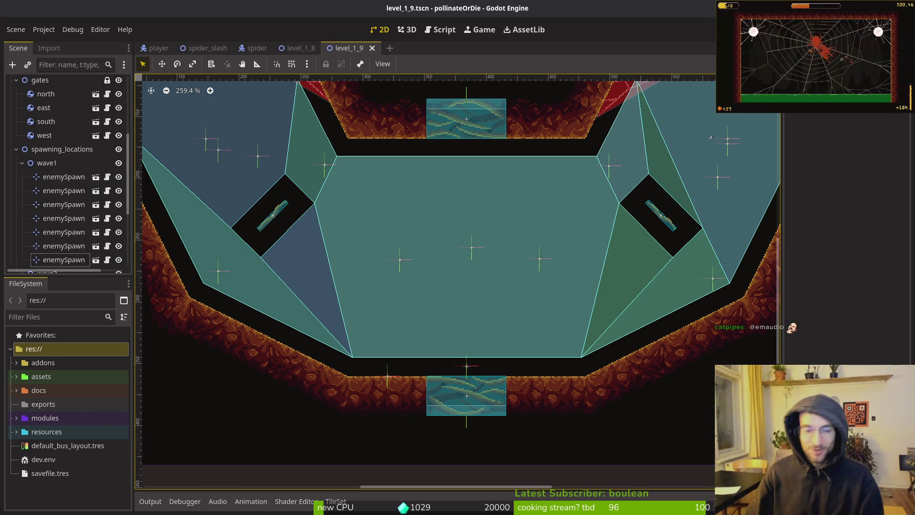
{"action": "scroll", "coordinate": [456, 303], "scroll_direction": "down", "scroll_amount": 6}
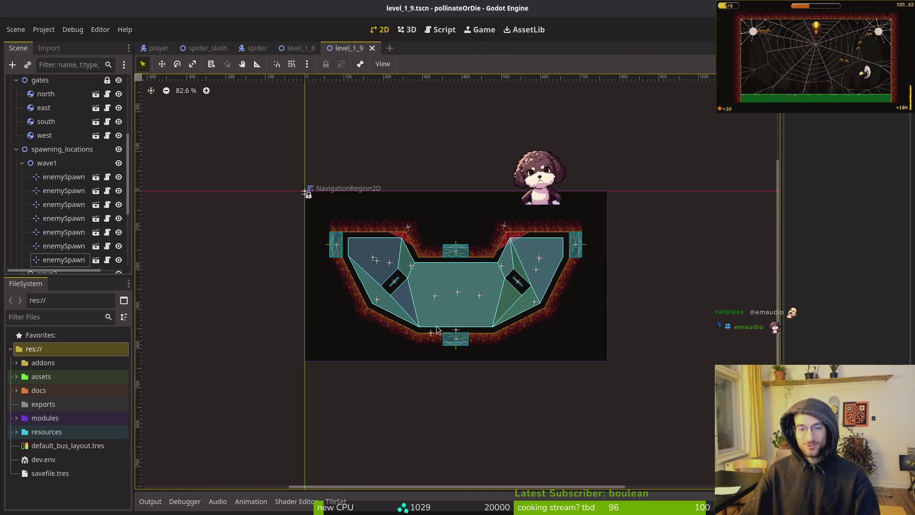
{"action": "scroll", "coordinate": [434, 325], "scroll_direction": "up", "scroll_amount": 2}
{"action": "scroll", "coordinate": [432, 320], "scroll_direction": "left", "scroll_amount": 2}
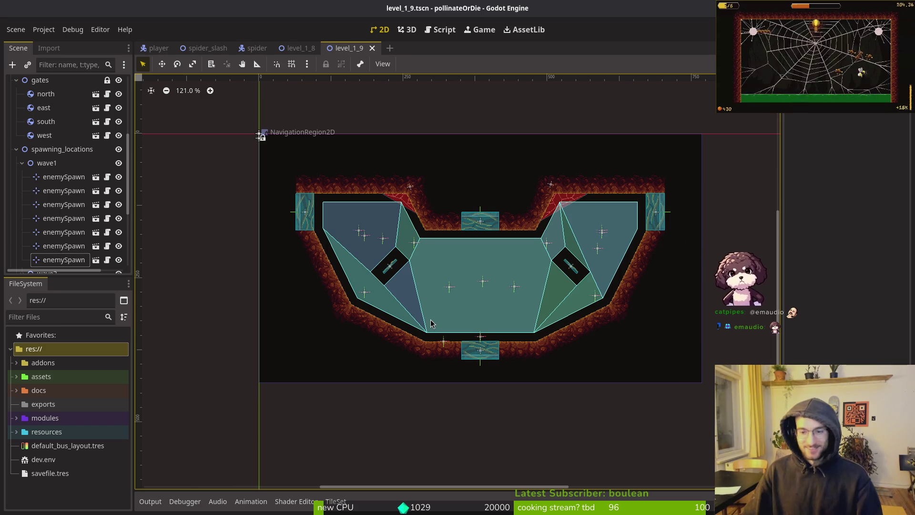
{"action": "scroll", "coordinate": [444, 293], "scroll_direction": "up", "scroll_amount": 3}
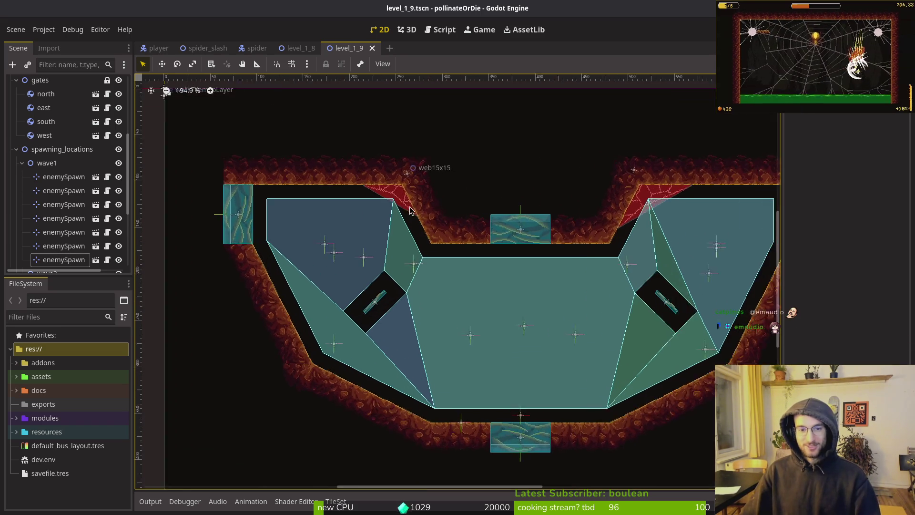
{"action": "scroll", "coordinate": [421, 202], "scroll_direction": "down", "scroll_amount": 5}
{"action": "scroll", "coordinate": [466, 230], "scroll_direction": "up", "scroll_amount": 3}
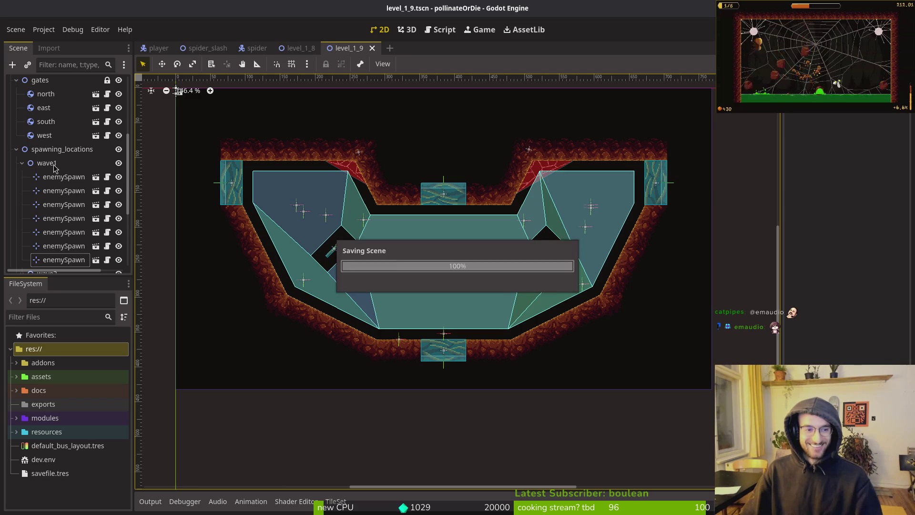
{"action": "left_click", "coordinate": [16, 150]}
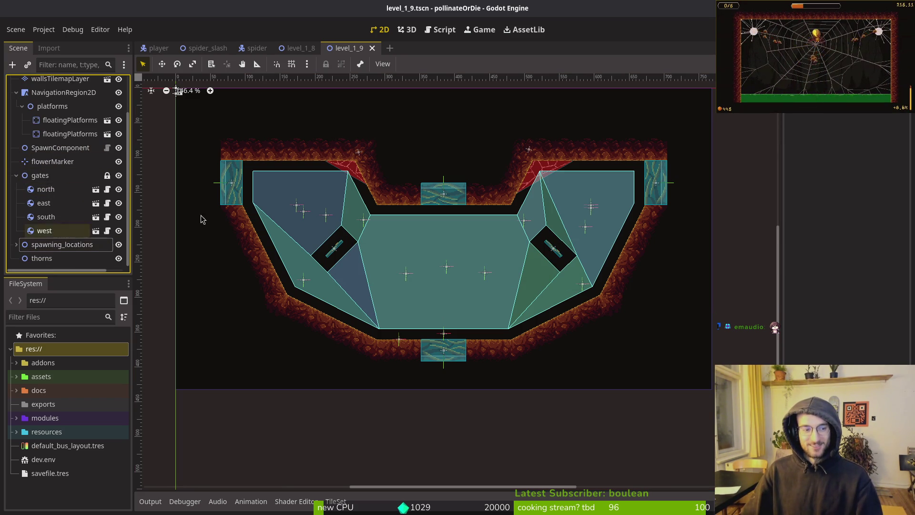
Quick-open the level_1_5 and level_1_6 scenes in new tabs.
{"action": "key", "text": "alt+shift+o"}
{"action": "type", "text": "15"}
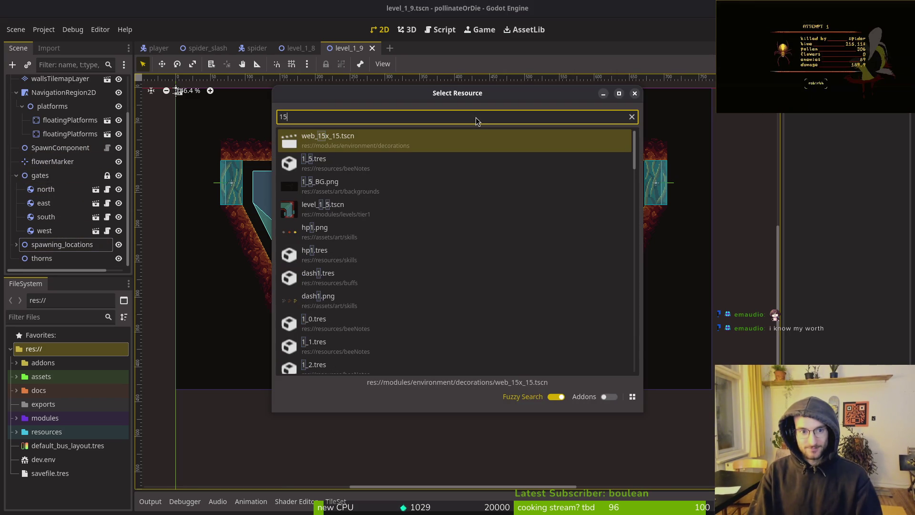
{"action": "type", "text": "level"}
{"action": "key", "text": "Return"}
{"action": "key", "text": "alt+shift+o"}
{"action": "type", "text": "16"}
{"action": "key", "text": "Down"}
{"action": "key", "text": "Down"}
{"action": "key", "text": "Return"}
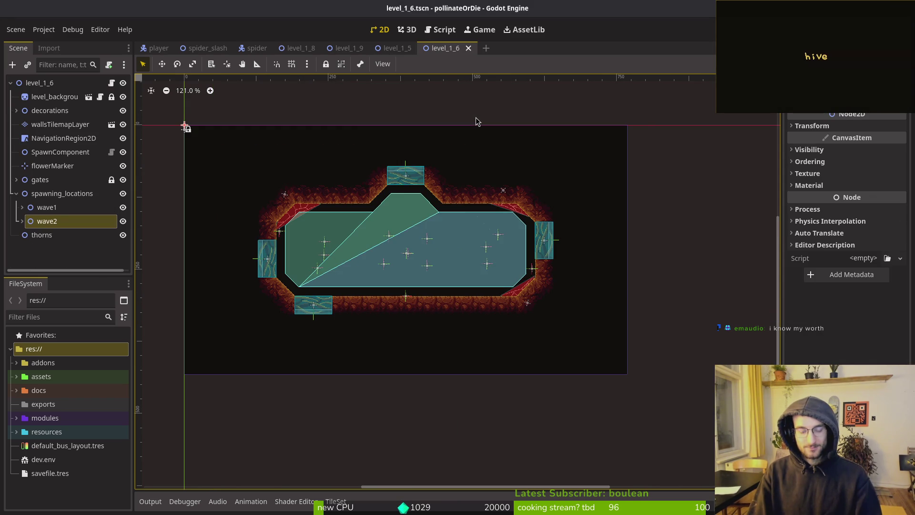
Run a quick playtest of the game, then stop it.
{"action": "key", "text": "alt+shift+o"}
{"action": "key", "text": "Escape"}
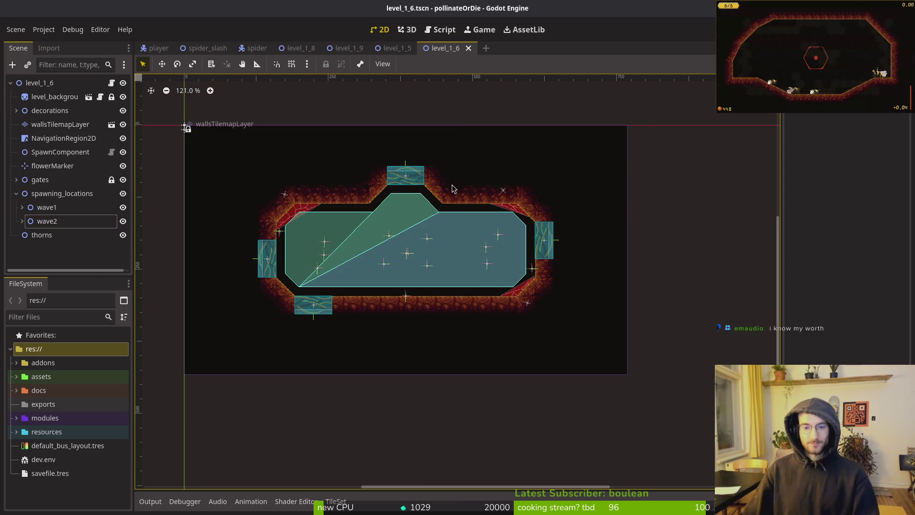
{"action": "key", "text": "F6"}
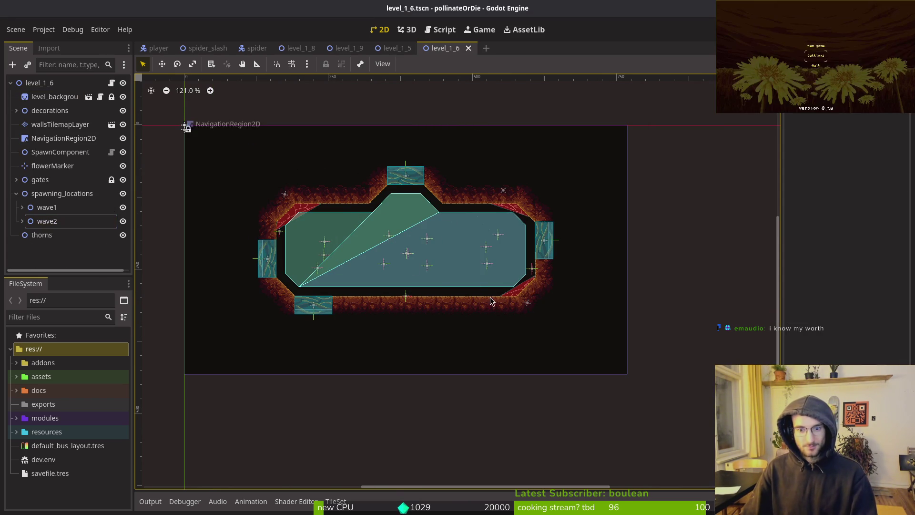
{"action": "scroll", "coordinate": [501, 291], "scroll_direction": "up", "scroll_amount": 5}
{"action": "scroll", "coordinate": [701, 314], "scroll_direction": "down", "scroll_amount": 5}
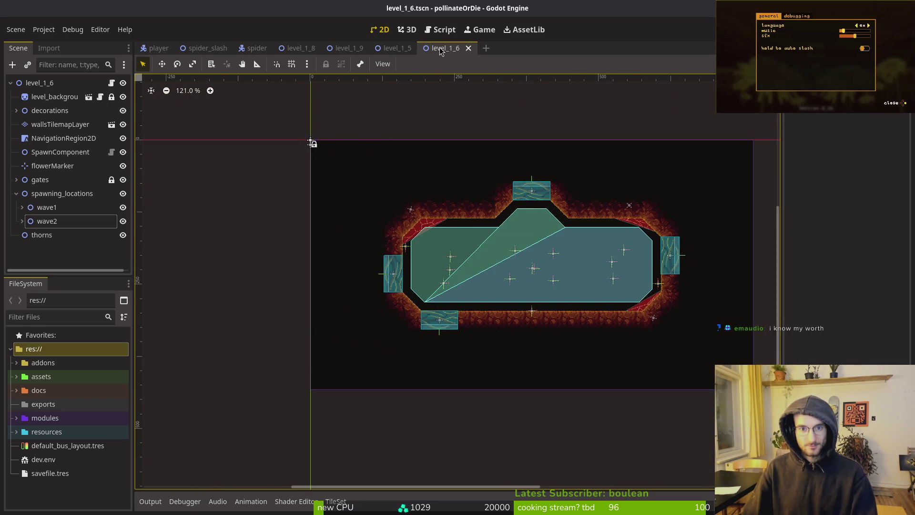
Close the level_1_6, 1_5, 1_9, 1_8, spider and spider_slash scenes, then save and run.
{"action": "middle_click", "coordinate": [439, 49]}
{"action": "middle_click", "coordinate": [396, 49]}
{"action": "middle_click", "coordinate": [359, 49]}
{"action": "middle_click", "coordinate": [287, 49]}
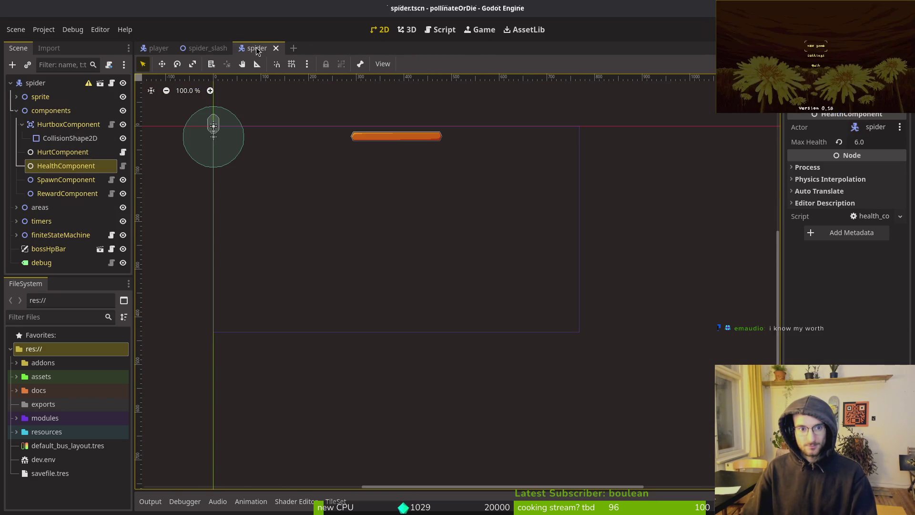
{"action": "middle_click", "coordinate": [254, 50]}
{"action": "middle_click", "coordinate": [210, 49]}
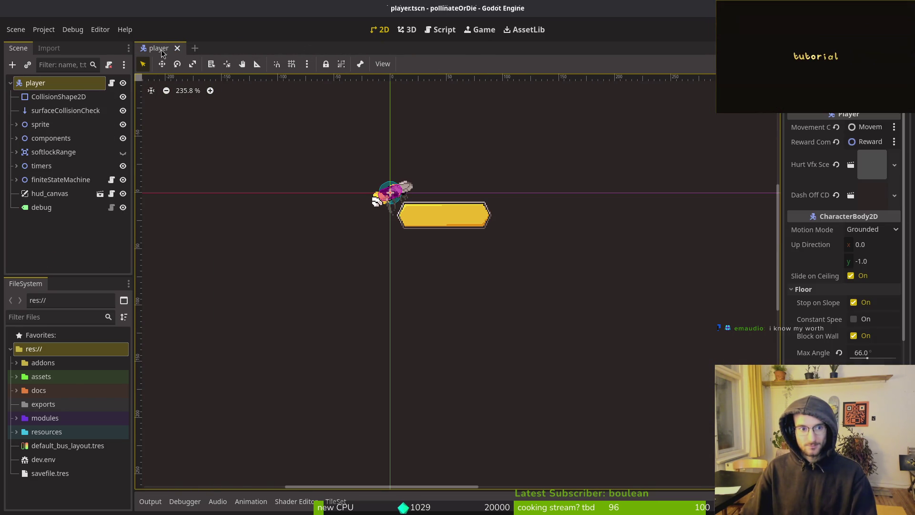
{"action": "key", "text": "F5"}
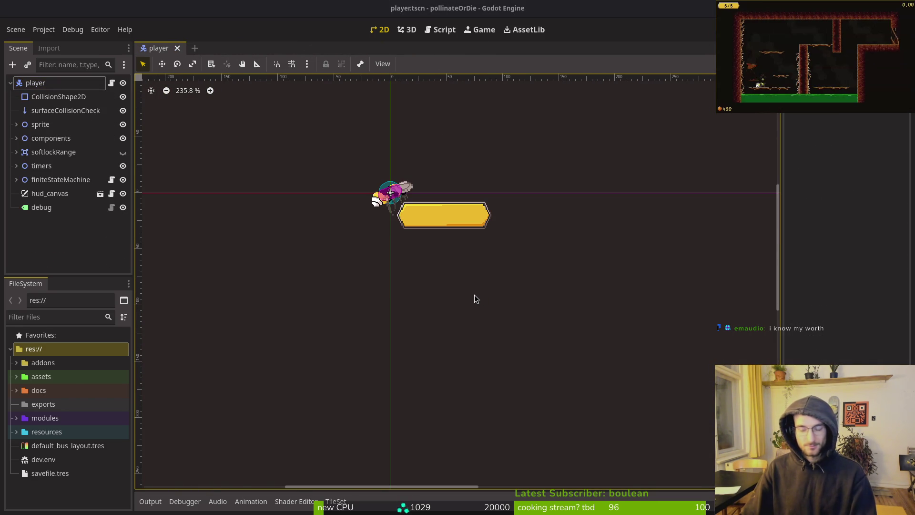
{"action": "key", "text": "alt+Tab"}
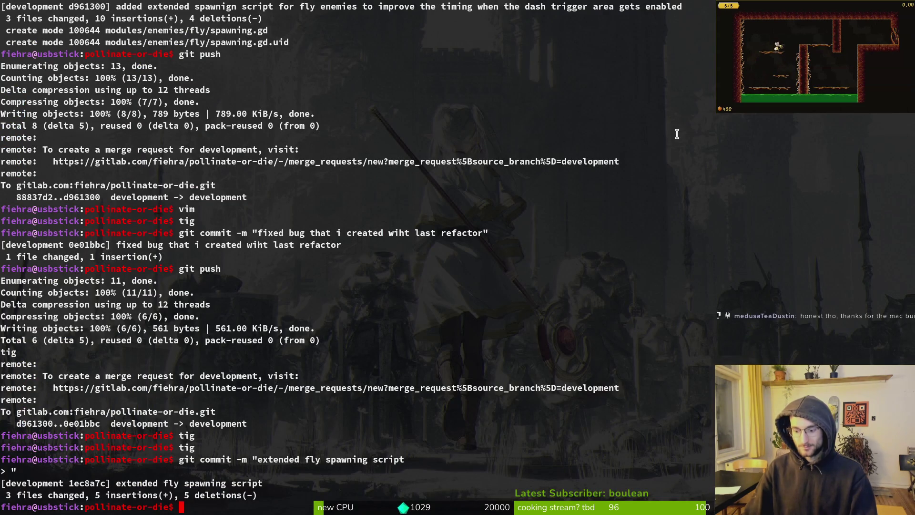
{"action": "type", "text": "vim"}
{"action": "key", "text": "Return"}
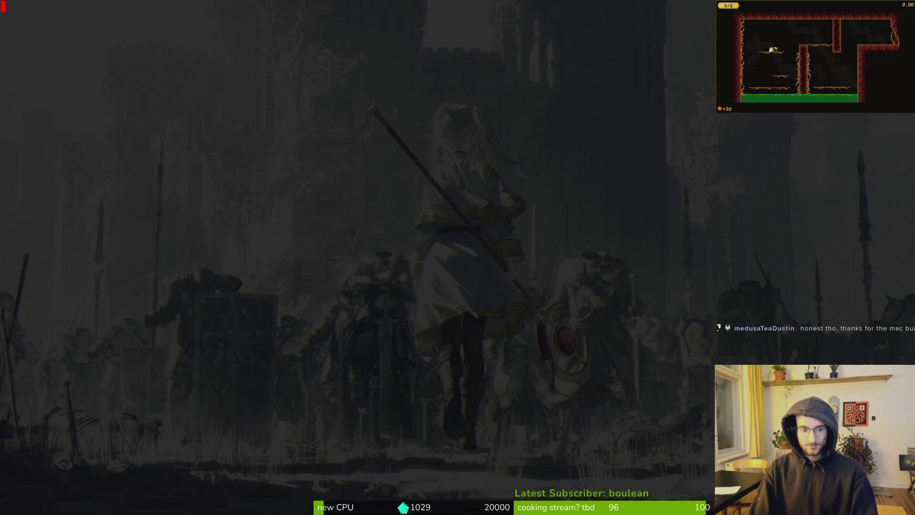
{"action": "key", "text": "space"}
{"action": "key", "text": "f"}
{"action": "key", "text": "f"}
{"action": "type", "text": "spawini"}
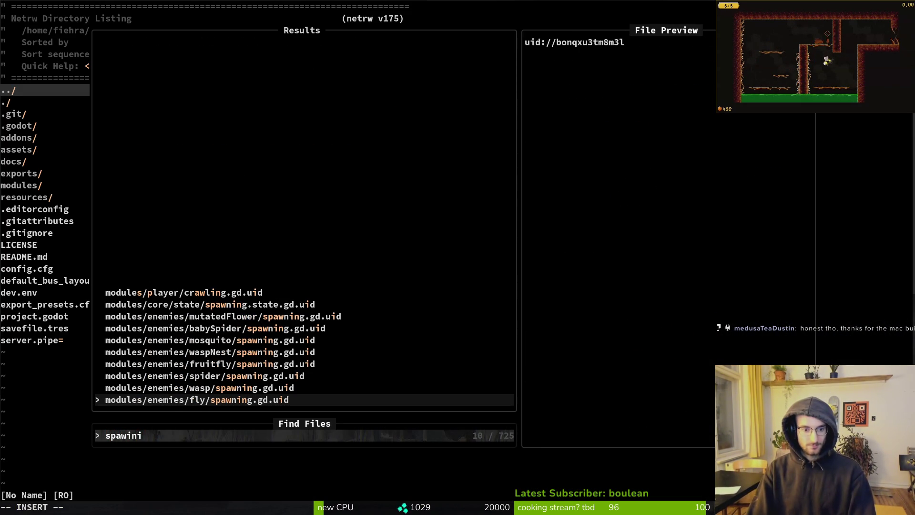
{"action": "key", "text": "Return"}
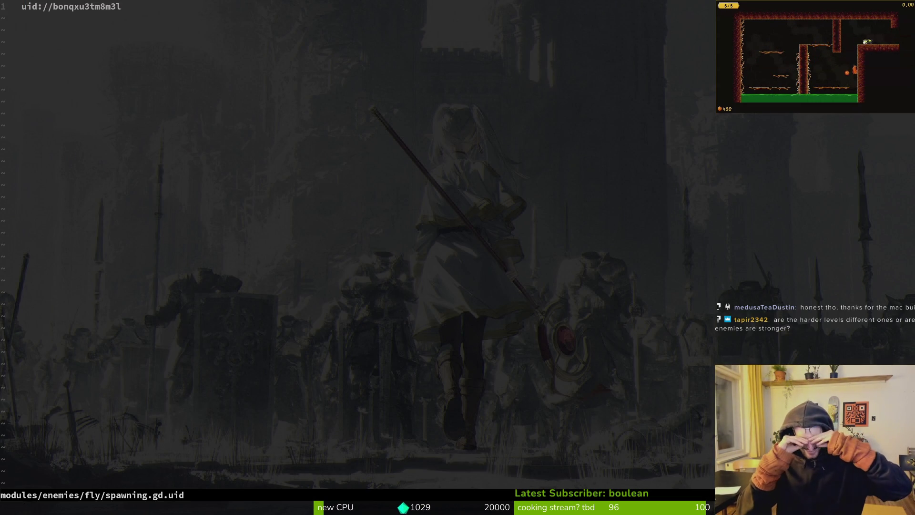
{"action": "key", "text": "space"}
{"action": "key", "text": "f"}
{"action": "key", "text": "f"}
{"action": "type", "text": "flsp"}
{"action": "key", "text": "Return"}
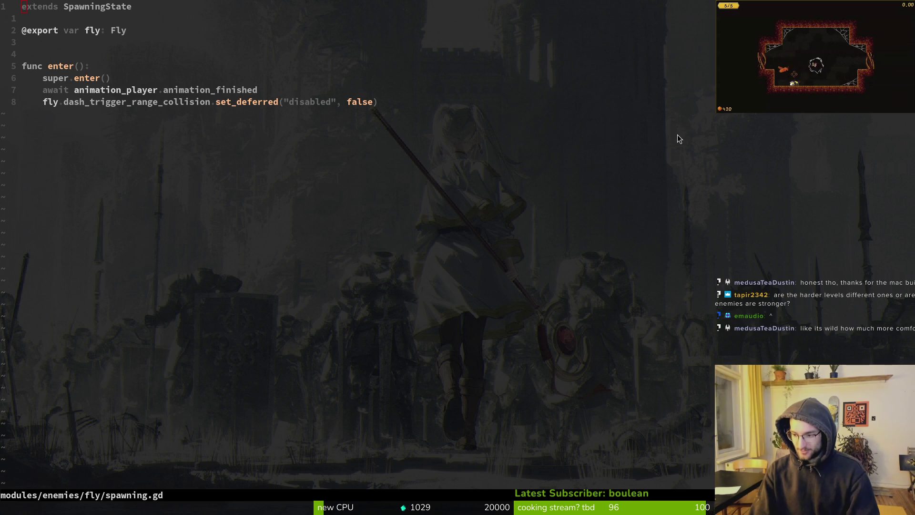
{"action": "key", "text": "alt+Tab"}
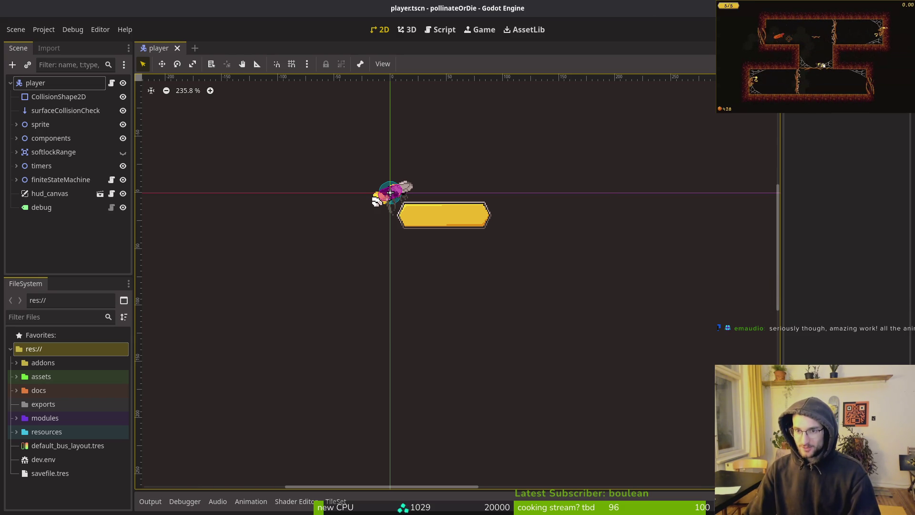
Run the game fullscreen, continue the save, walk and fly the bee around the hive hub, then quit.
{"action": "key", "text": "F5"}
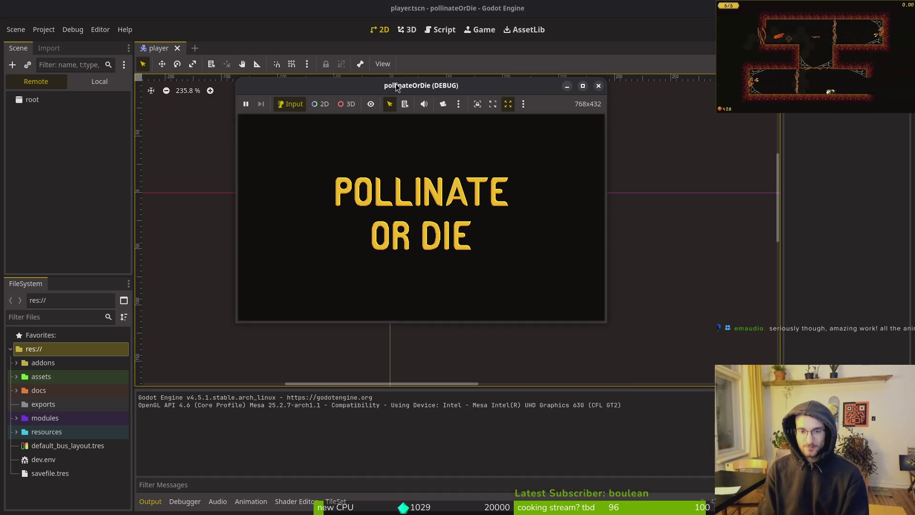
{"action": "double_click", "coordinate": [467, 86]}
{"action": "key", "text": "Return"}
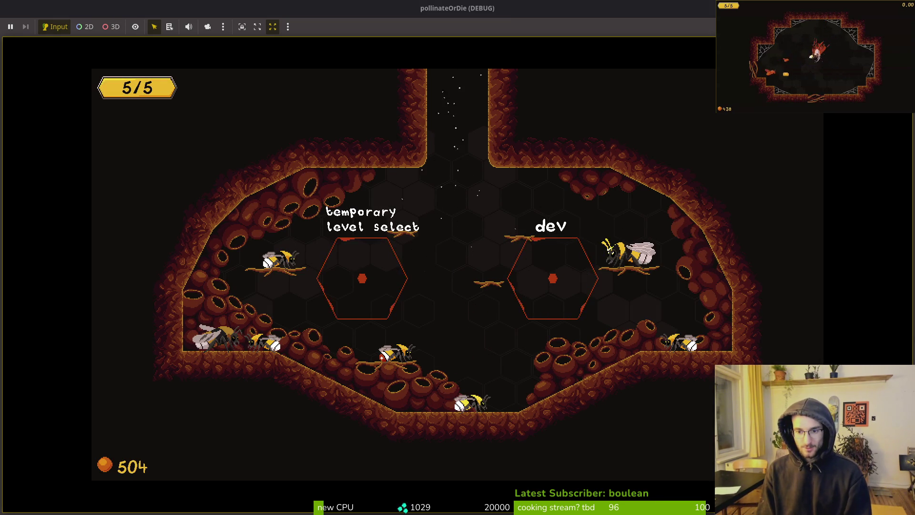
{"action": "key", "text": "Right"}
{"action": "key", "text": "Left"}
{"action": "key", "text": "space"}
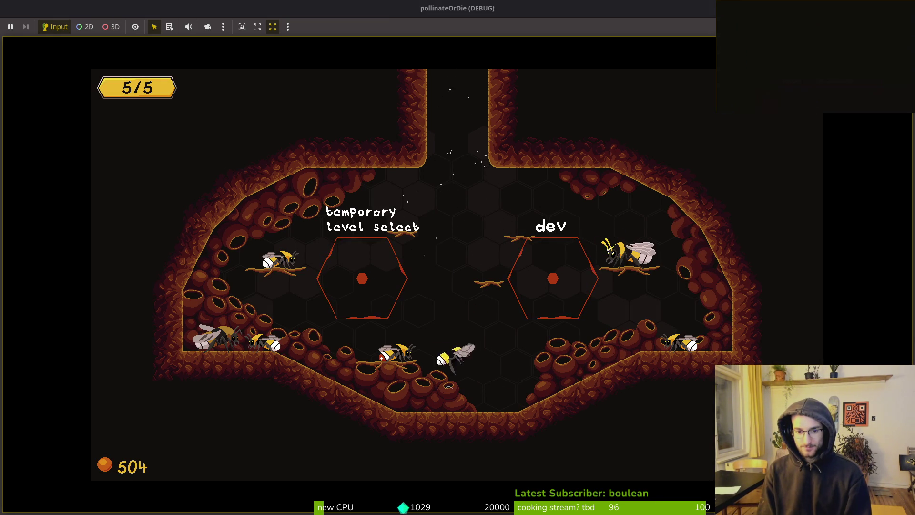
{"action": "key", "text": "space"}
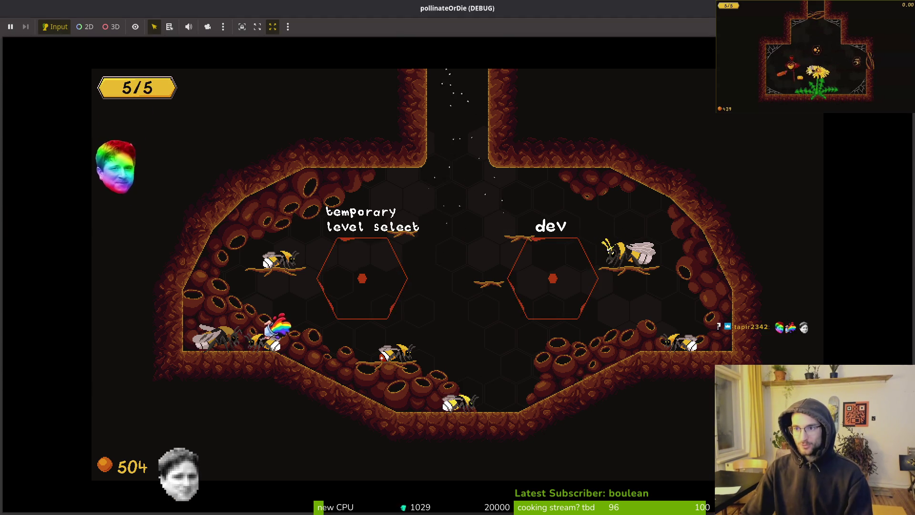
{"action": "key", "text": "Escape"}
{"action": "key", "text": "super"}
{"action": "key", "text": "super"}
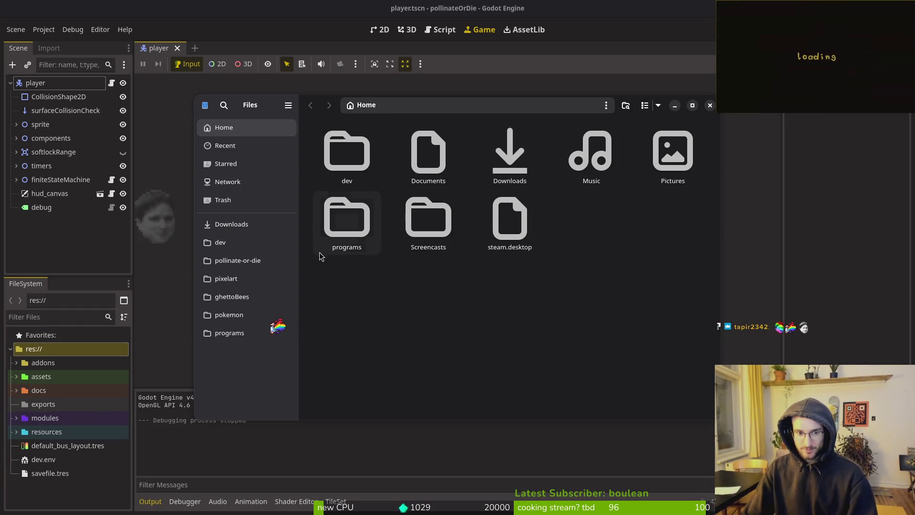
In Downloads, move the empty Transfer folder and level.gd to the trash.
{"action": "double_click", "coordinate": [507, 156]}
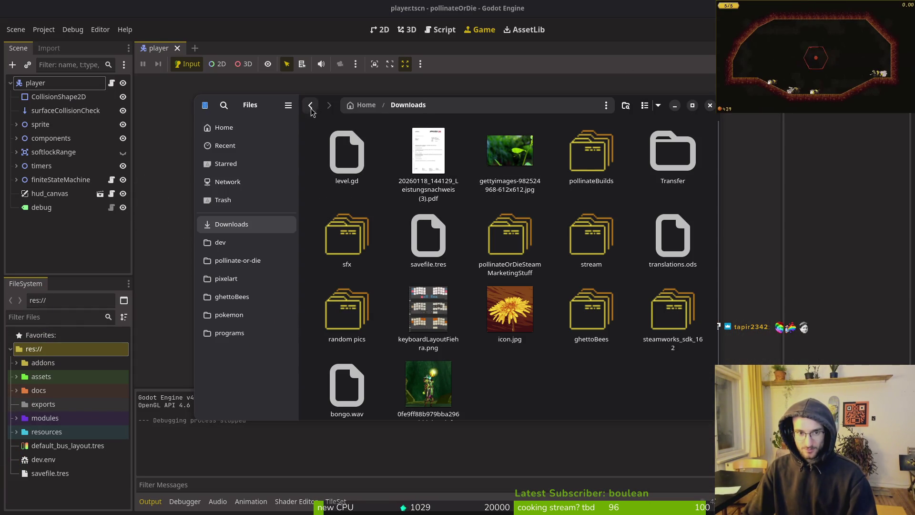
{"action": "left_click_drag", "start_coordinate": [290, 112], "coordinate": [396, 131]}
{"action": "key", "text": "ctrl+w"}
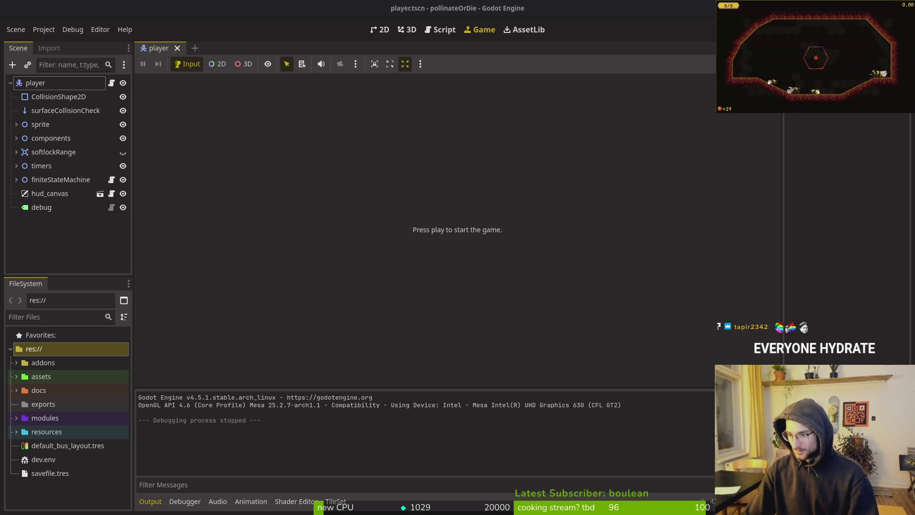
{"action": "key", "text": "Delete"}
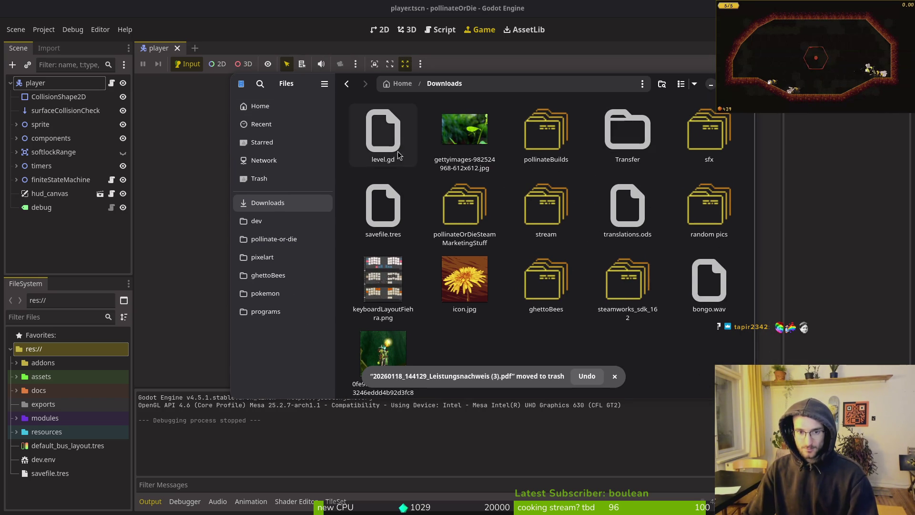
{"action": "double_click", "coordinate": [619, 131]}
{"action": "key", "text": "alt+Left"}
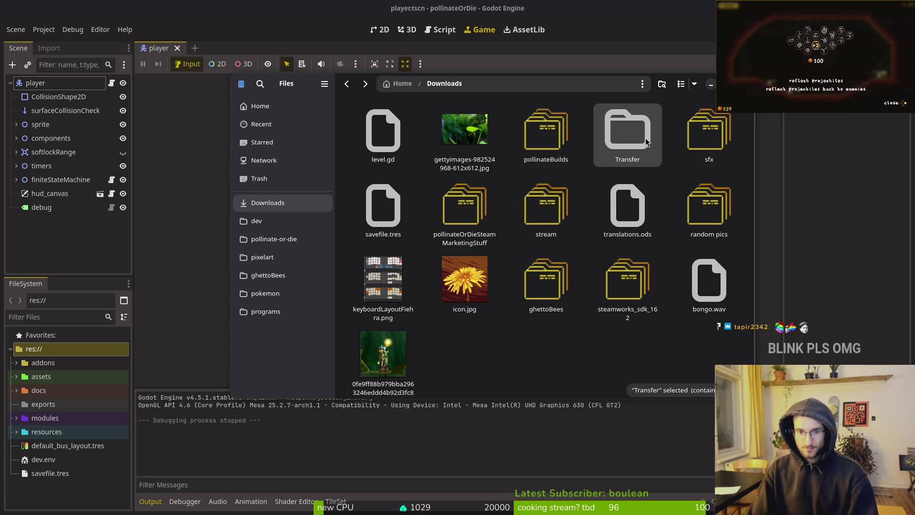
{"action": "key", "text": "Delete"}
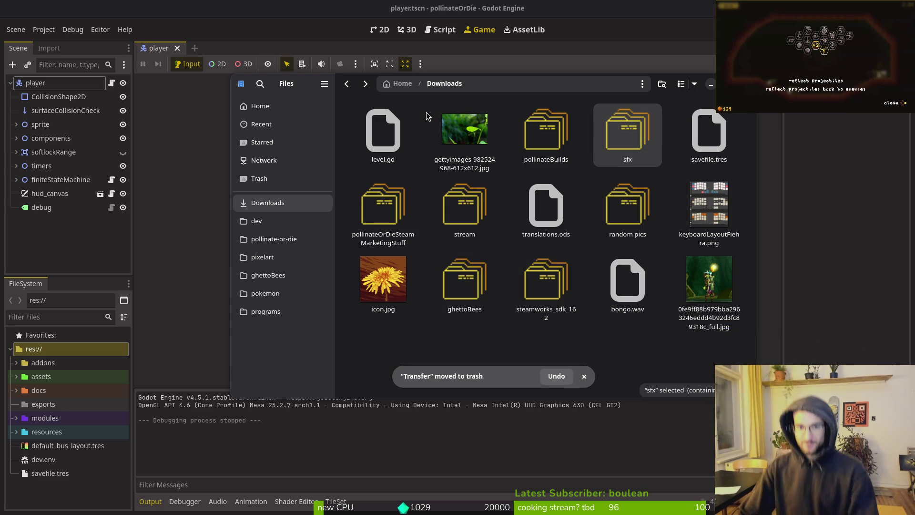
{"action": "left_click", "coordinate": [387, 138]}
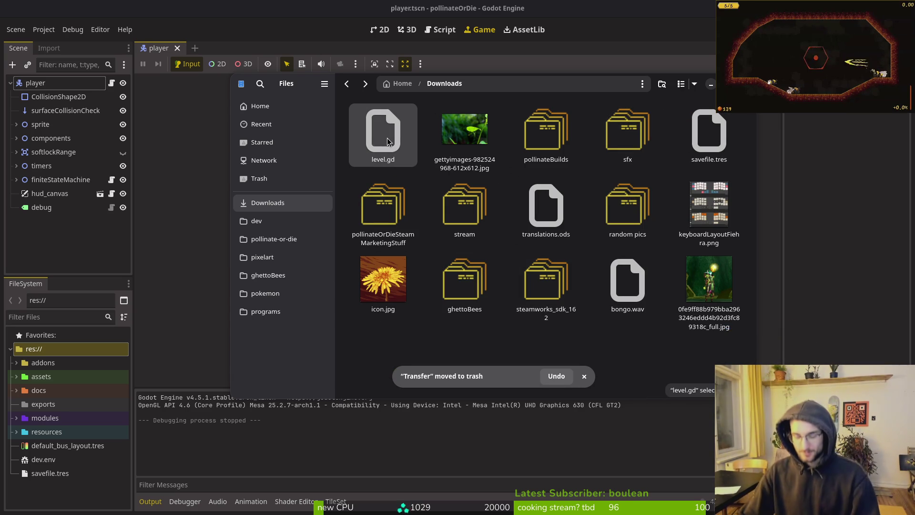
{"action": "key", "text": "Delete"}
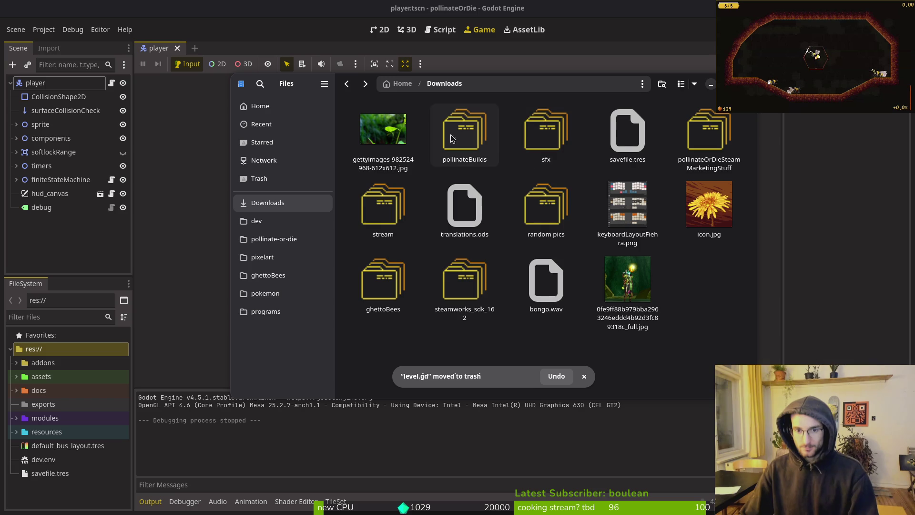
Preview JUMP2.0, JUMP2.1 and JUMP2.2 wav clips in sfx/releaseSFXSession1, then go to pollinate-or-die.
{"action": "double_click", "coordinate": [546, 134]}
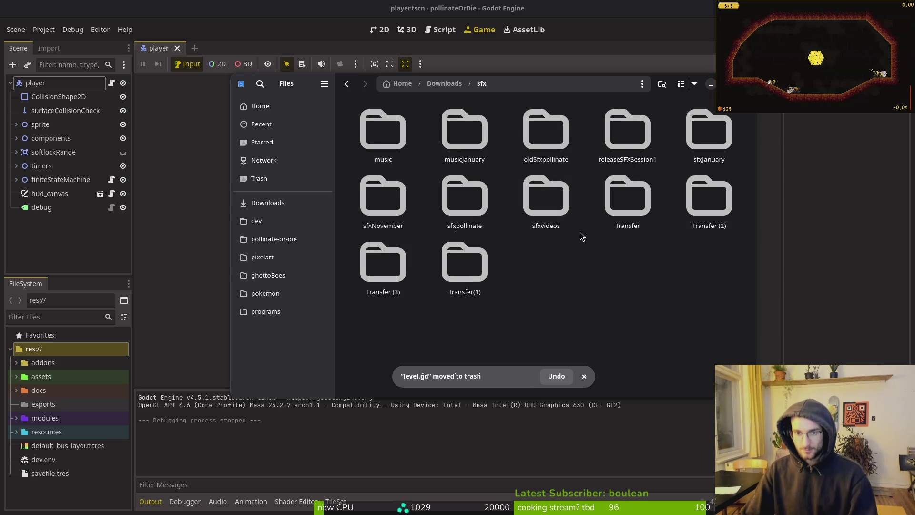
{"action": "double_click", "coordinate": [628, 131]}
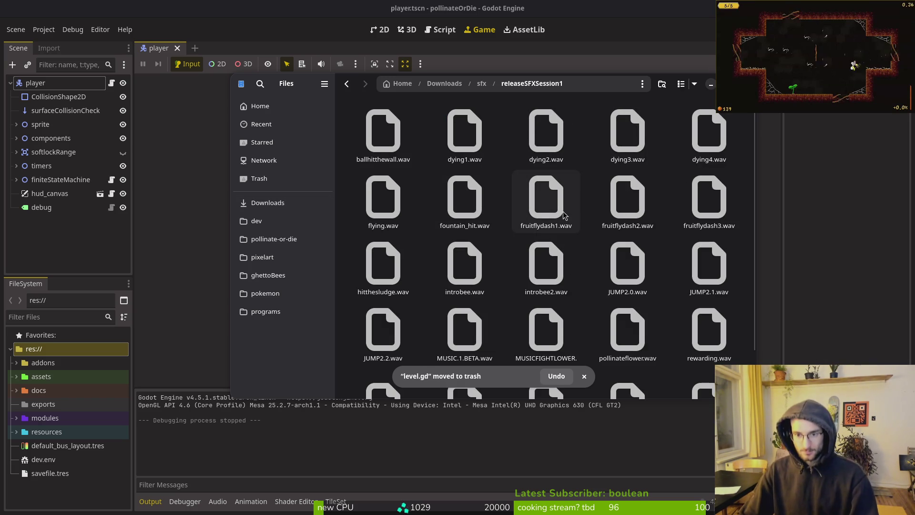
{"action": "double_click", "coordinate": [644, 282]}
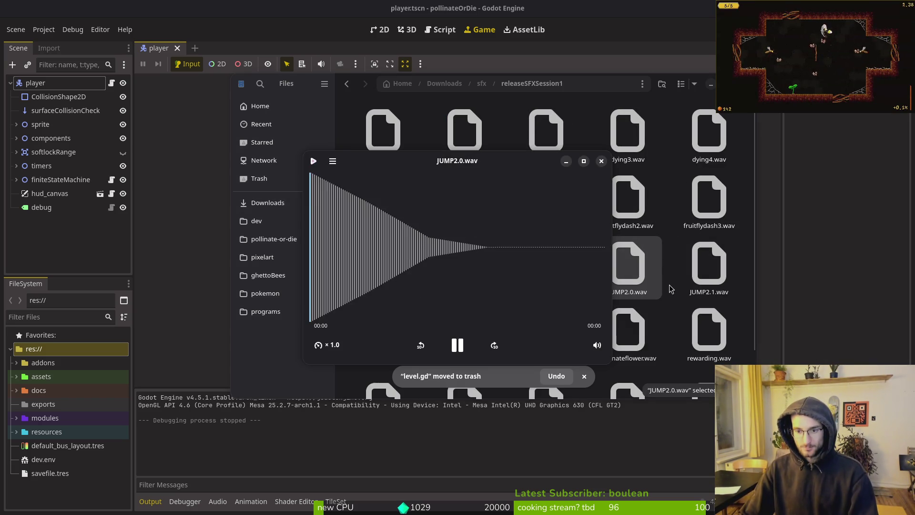
{"action": "double_click", "coordinate": [701, 275]}
{"action": "scroll", "coordinate": [701, 275], "scroll_direction": "down", "scroll_amount": 2}
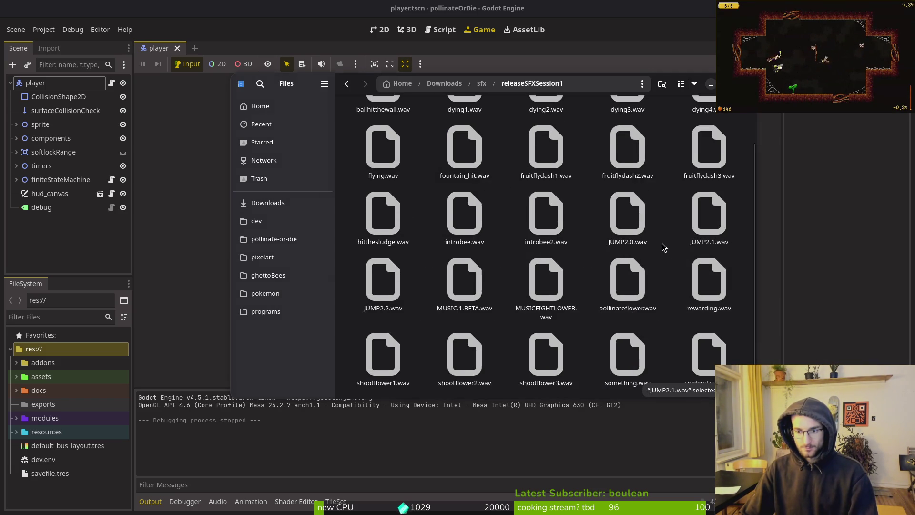
{"action": "double_click", "coordinate": [398, 265]}
{"action": "key", "text": "ctrl+w"}
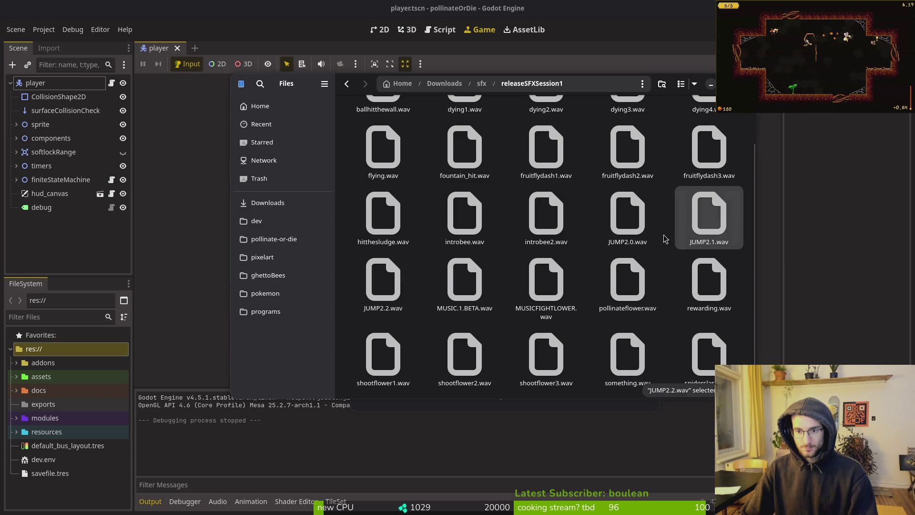
{"action": "double_click", "coordinate": [399, 293]}
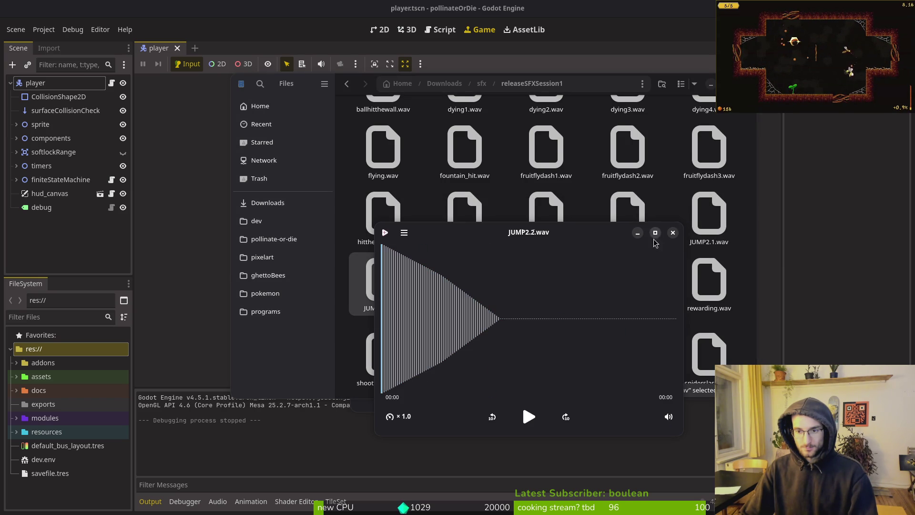
{"action": "key", "text": "ctrl+w"}
{"action": "left_click", "coordinate": [297, 240]}
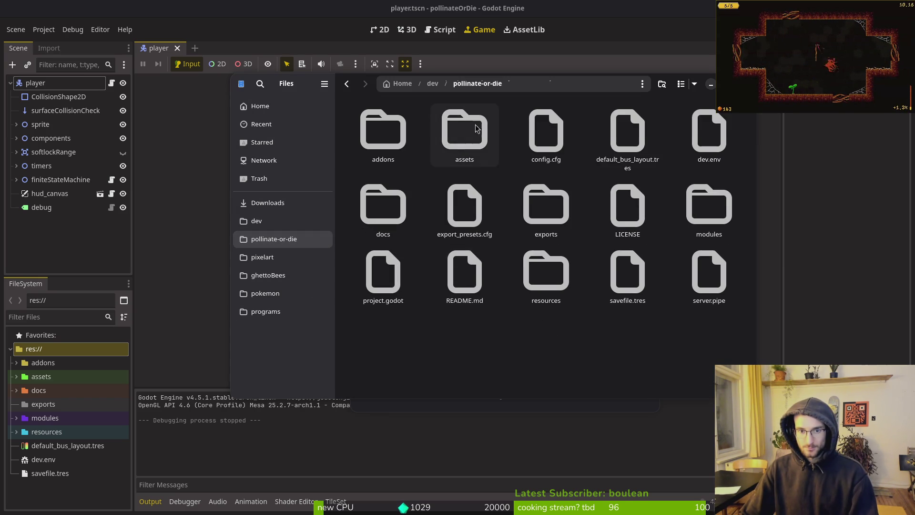
Trash the old player_jump.wav and its .import file in assets/audio/sfx.
{"action": "double_click", "coordinate": [465, 136]}
{"action": "double_click", "coordinate": [536, 143]}
{"action": "double_click", "coordinate": [628, 136]}
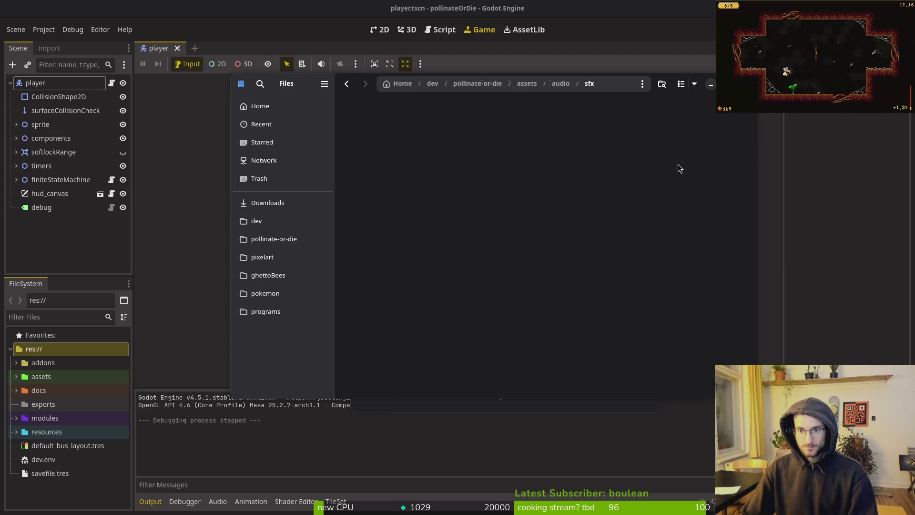
{"action": "scroll", "coordinate": [600, 253], "scroll_direction": "down", "scroll_amount": 2}
{"action": "scroll", "coordinate": [600, 253], "scroll_direction": "down", "scroll_amount": 5}
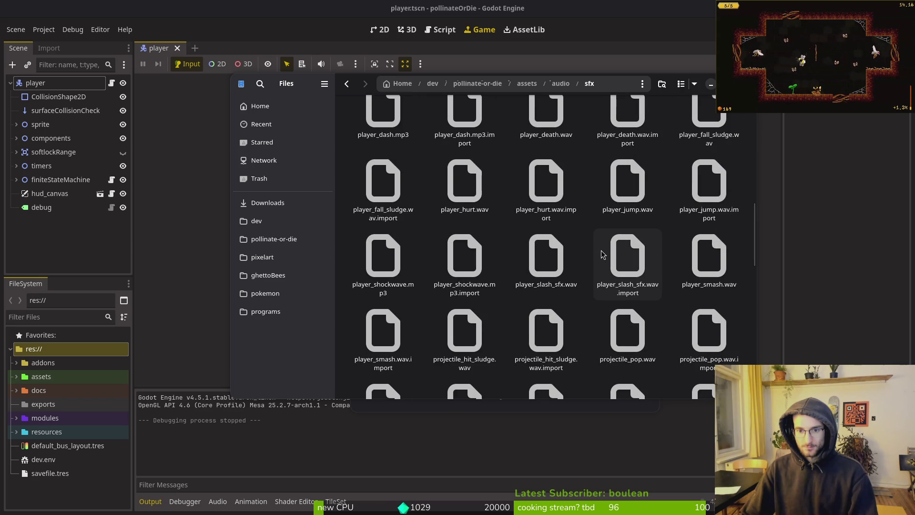
{"action": "left_click", "coordinate": [634, 205]}
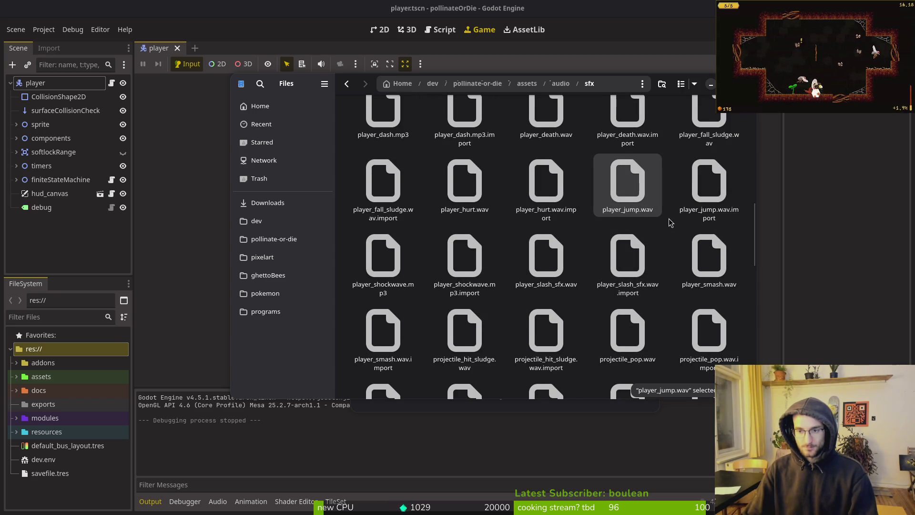
{"action": "key", "text": "Delete"}
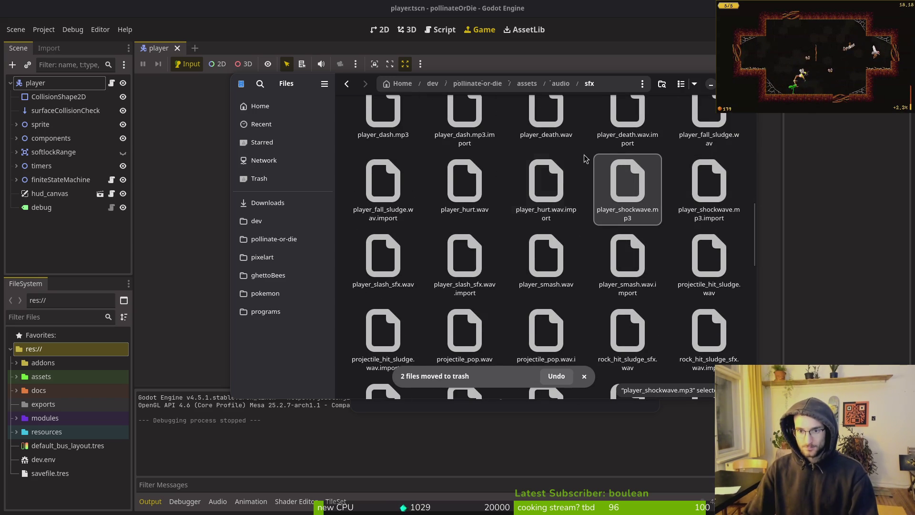
Rename JUMP2.2.wav to player_jump.wav.
{"action": "scroll", "coordinate": [651, 213], "scroll_direction": "up", "scroll_amount": 10}
{"action": "left_click", "coordinate": [651, 213]}
{"action": "key", "text": "F2"}
{"action": "type", "text": "laye"}
{"action": "key", "text": "BackSpace"}
{"action": "key", "text": "BackSpace"}
{"action": "type", "text": "p.wav"}
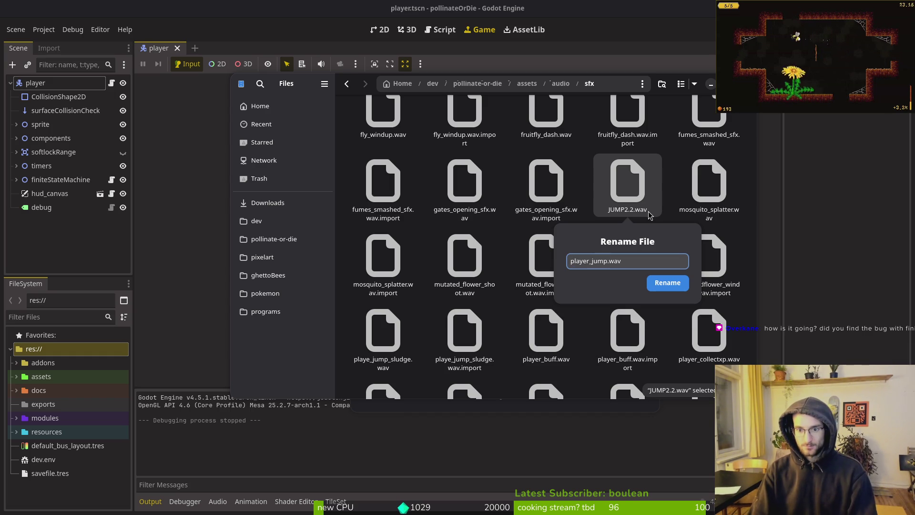
{"action": "type", "text": "r_jump"}
{"action": "key", "text": "Return"}
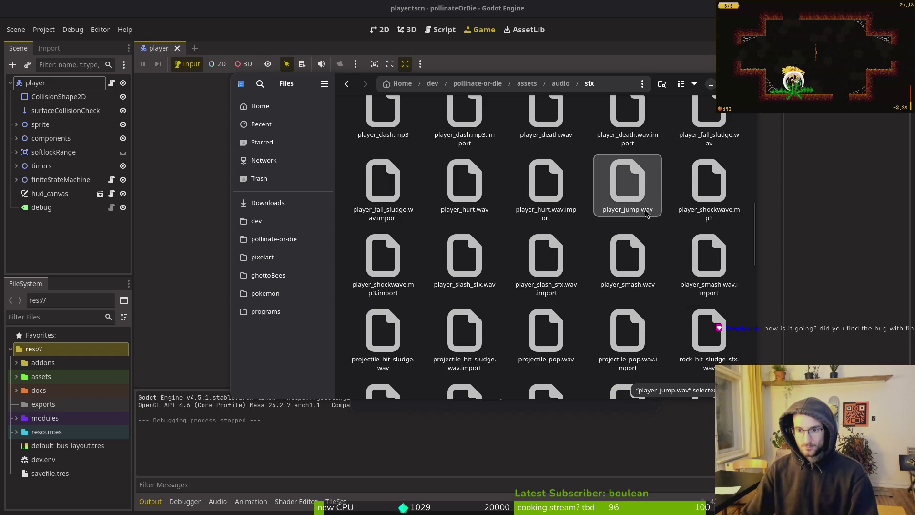
Close the file manager and all the JUMP2 audio player windows.
{"action": "key", "text": "ctrl+w"}
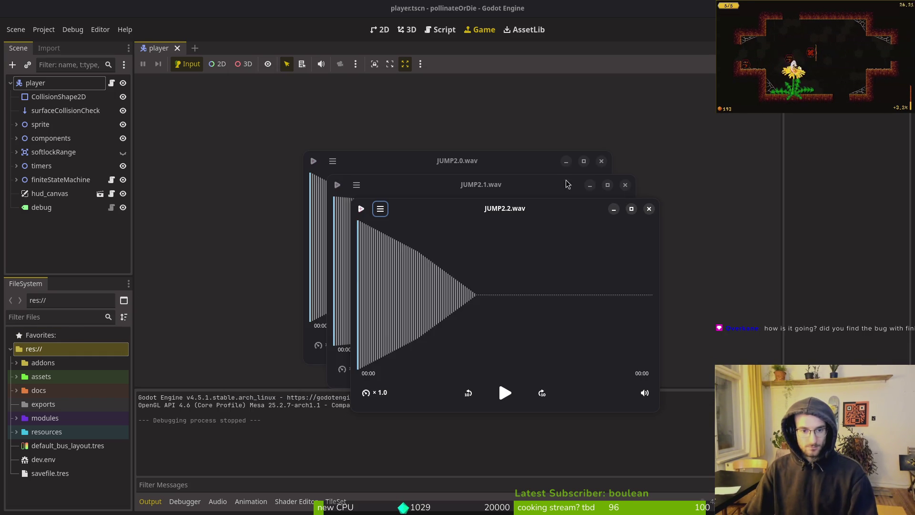
{"action": "left_click", "coordinate": [649, 209]}
{"action": "left_click", "coordinate": [625, 184]}
{"action": "left_click", "coordinate": [602, 160]}
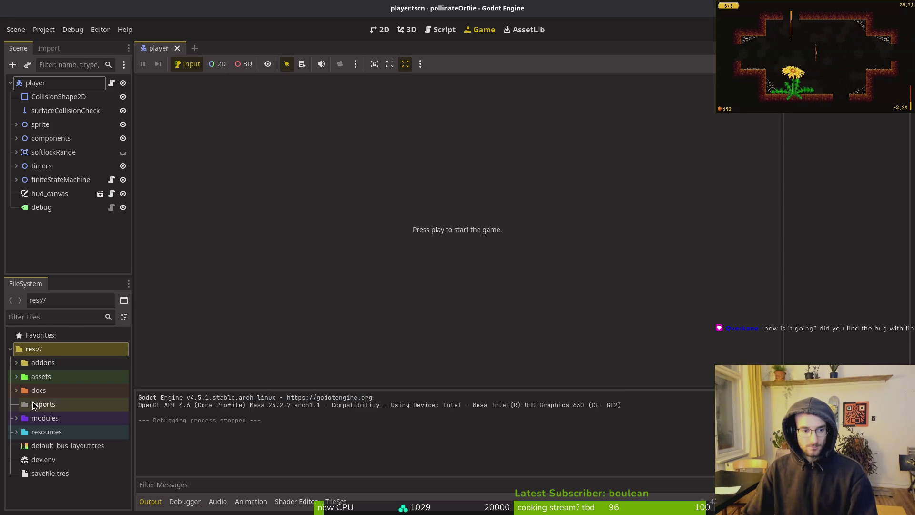
Open resources/sfx/player_jump_sfx.tres, clear its Sound Effect and save.
{"action": "double_click", "coordinate": [46, 431]}
{"action": "scroll", "coordinate": [82, 429], "scroll_direction": "down", "scroll_amount": 3}
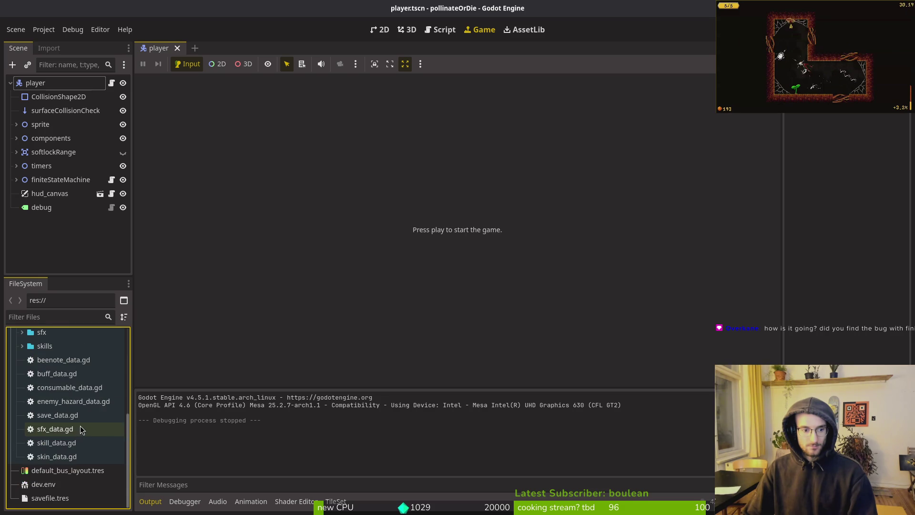
{"action": "left_click", "coordinate": [22, 333]}
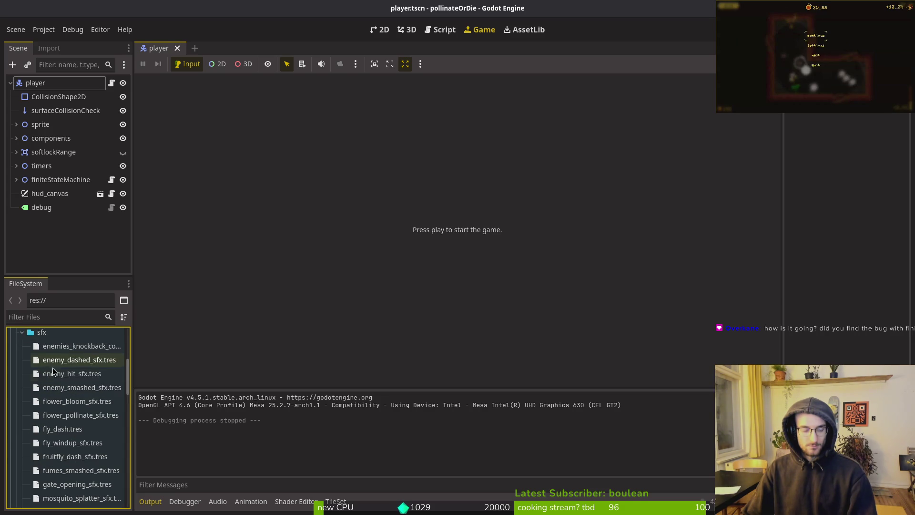
{"action": "scroll", "coordinate": [76, 425], "scroll_direction": "down", "scroll_amount": 3}
{"action": "left_click", "coordinate": [77, 453]}
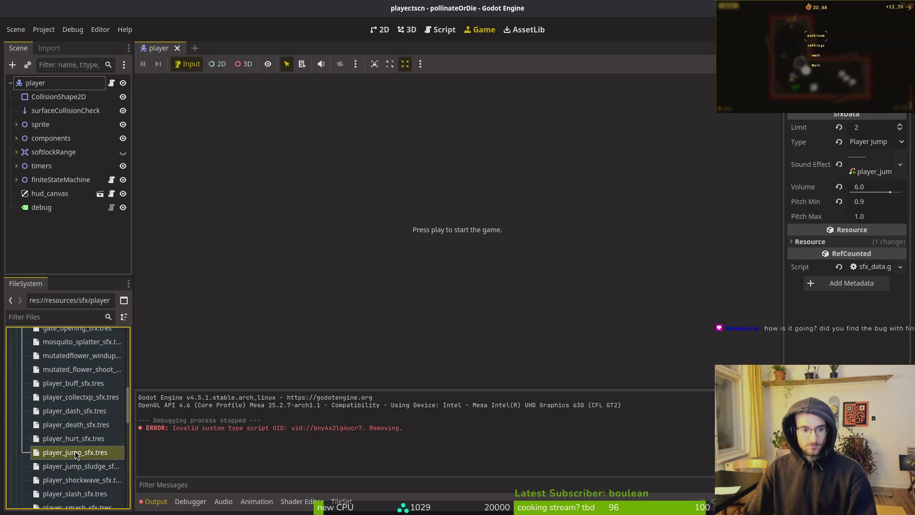
{"action": "left_click", "coordinate": [840, 165]}
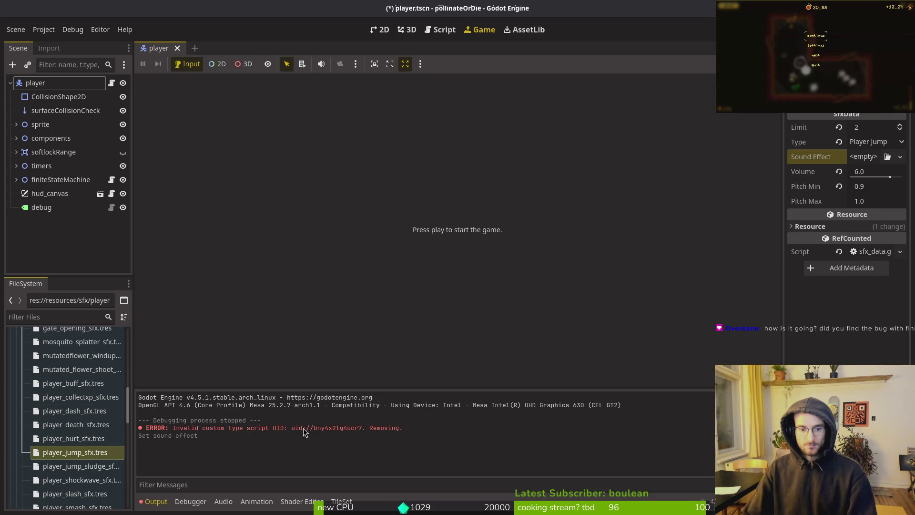
{"action": "key", "text": "ctrl+s"}
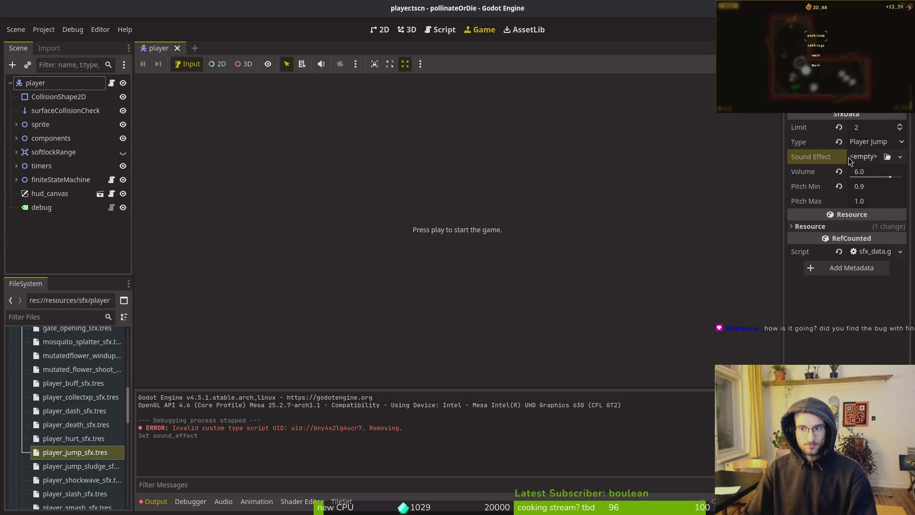
Quick Load player_jump.wav as the sound effect, preview it, and run the game.
{"action": "left_click", "coordinate": [849, 157]}
{"action": "left_click", "coordinate": [846, 340]}
{"action": "type", "text": "jump"}
{"action": "key", "text": "Return"}
{"action": "left_click", "coordinate": [873, 161]}
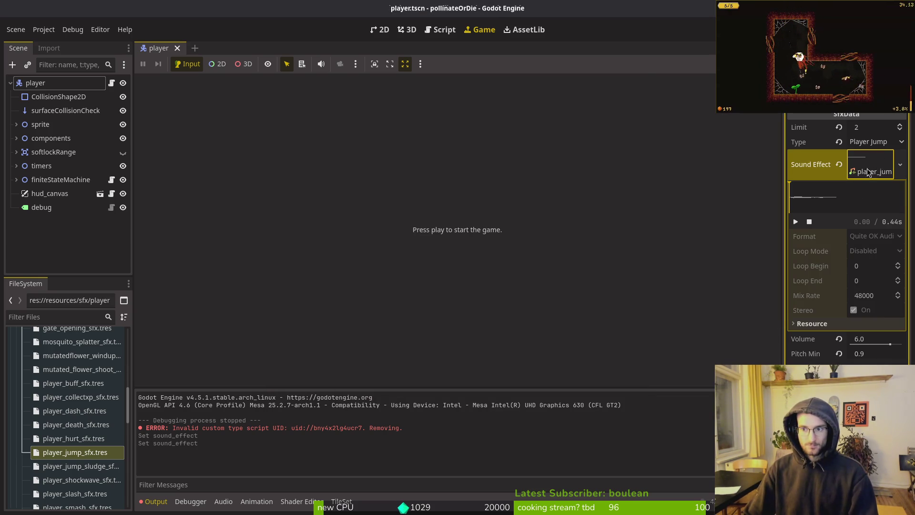
{"action": "left_click", "coordinate": [795, 223]}
{"action": "key", "text": "F5"}
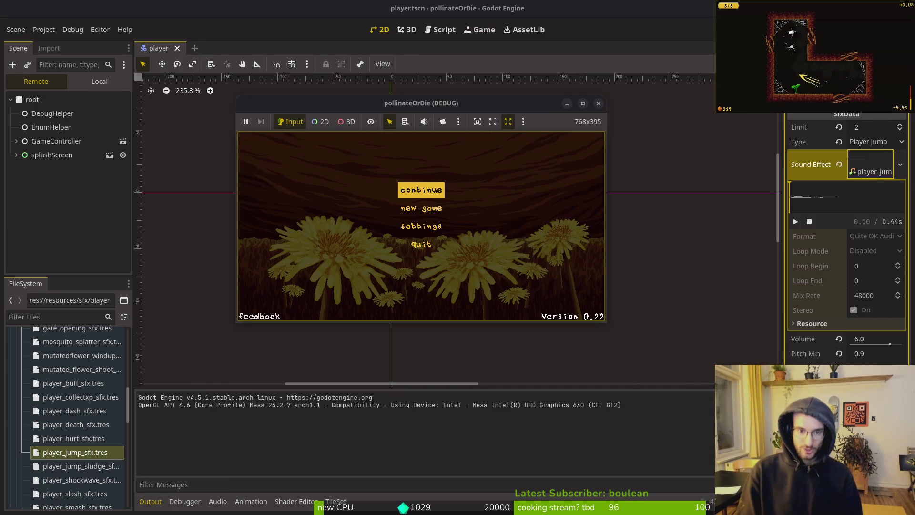
Continue into the hive, stop the game, and set the jump sound volume to 3.0.
{"action": "key", "text": "Return"}
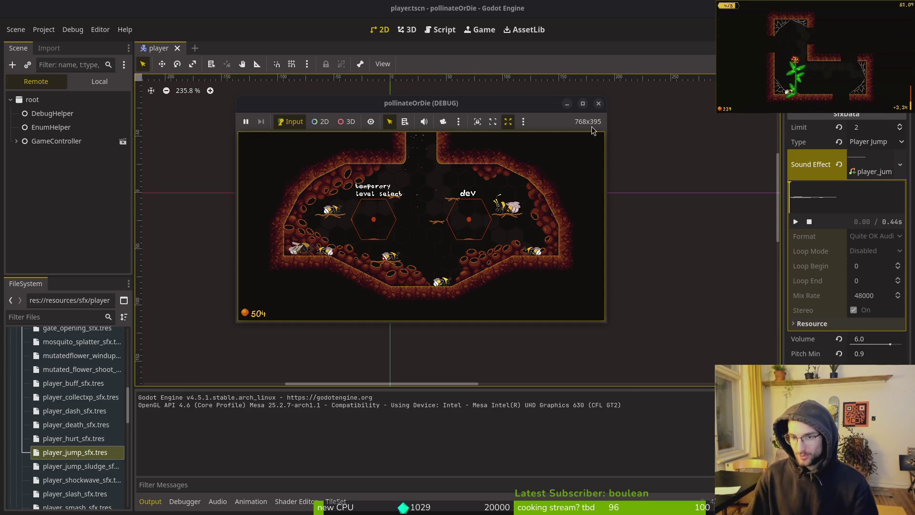
{"action": "left_click", "coordinate": [601, 103]}
{"action": "left_click", "coordinate": [874, 338]}
{"action": "type", "text": "3"}
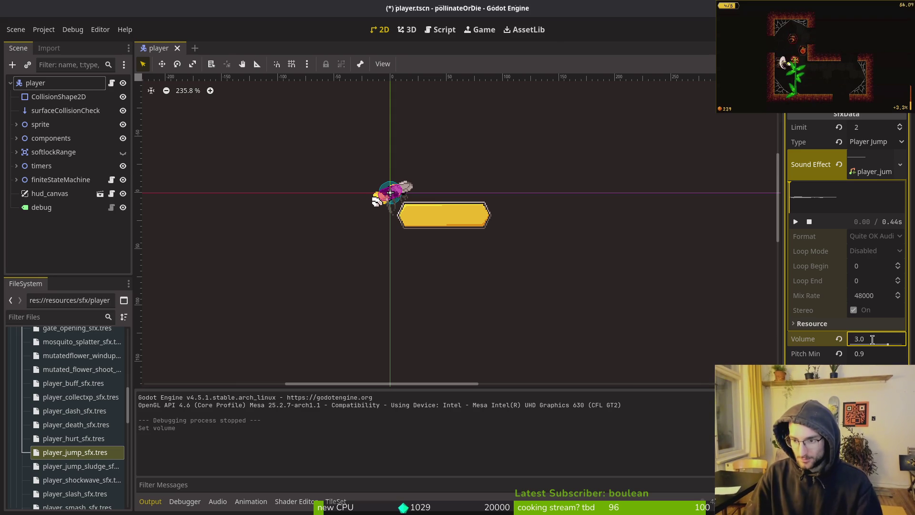
{"action": "key", "text": "Return"}
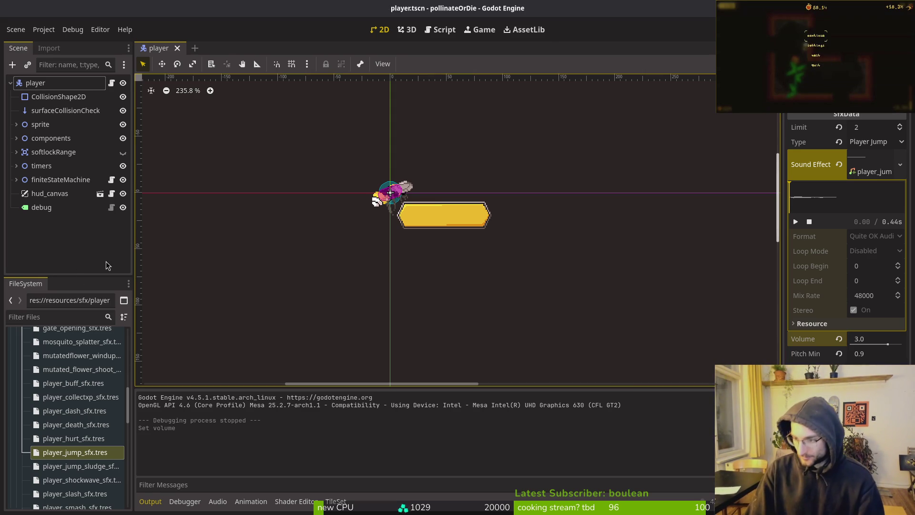
In the terminal, quit vim and open tig to view the boss_level.gd diff.
{"action": "key", "text": "alt+Tab"}
{"action": "type", "text": "q"}
{"action": "key", "text": "Return"}
{"action": "type", "text": "tig"}
{"action": "key", "text": "Return"}
{"action": "key", "text": "Down"}
{"action": "key", "text": "Down"}
{"action": "key", "text": "Down"}
{"action": "key", "text": "Down"}
{"action": "key", "text": "Down"}
{"action": "key", "text": "Return"}
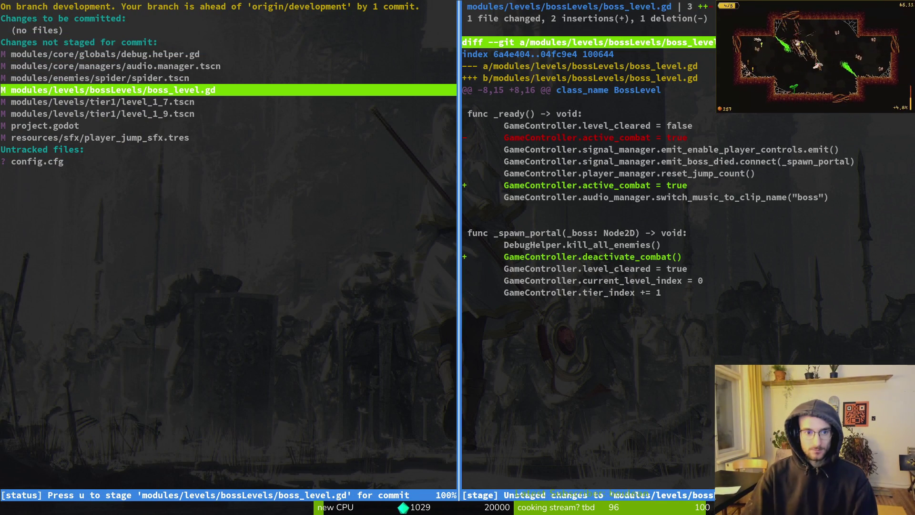
Open boss_level.gd in Neovim, delete the deactivate_combat() line, and save.
{"action": "key", "text": "q"}
{"action": "key", "text": "q"}
{"action": "type", "text": "nvim ."}
{"action": "key", "text": "Return"}
{"action": "key", "text": "space"}
{"action": "key", "text": "f"}
{"action": "key", "text": "f"}
{"action": "type", "text": "bosslevel"}
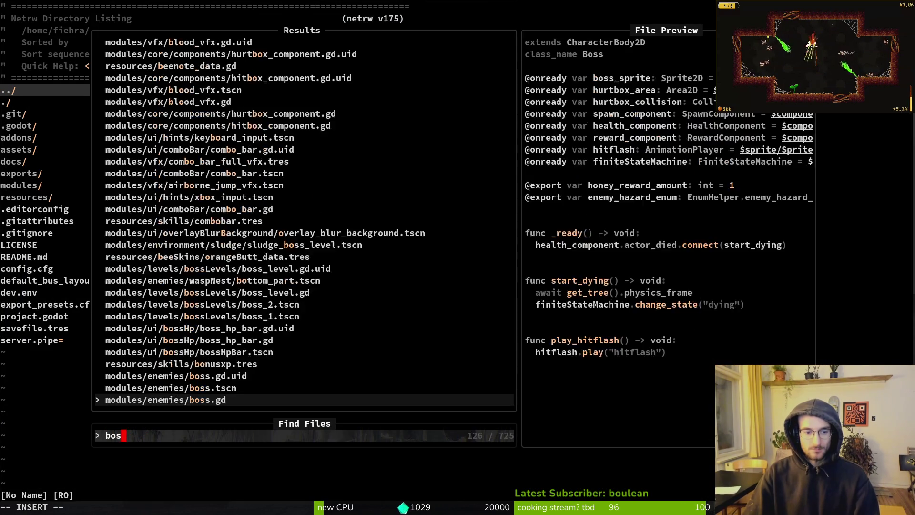
{"action": "key", "text": "Return"}
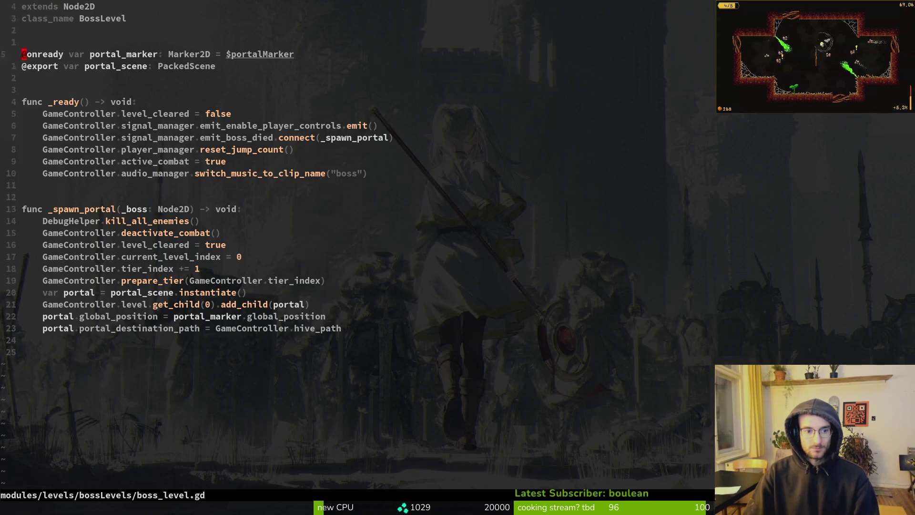
{"action": "key", "text": "d"}
{"action": "key", "text": "d"}
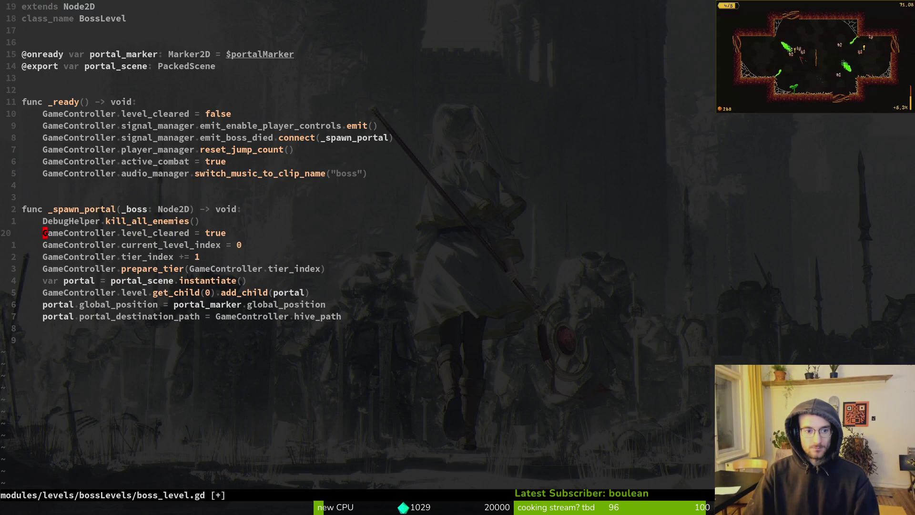
{"action": "key", "text": "space"}
Look over the level tier list in game.controller.gd, then run the game in Godot.
{"action": "key", "text": "f"}
{"action": "key", "text": "f"}
{"action": "type", "text": "gamecontr"}
{"action": "key", "text": "Return"}
{"action": "key", "text": "ctrl+d"}
{"action": "key", "text": "ctrl+d"}
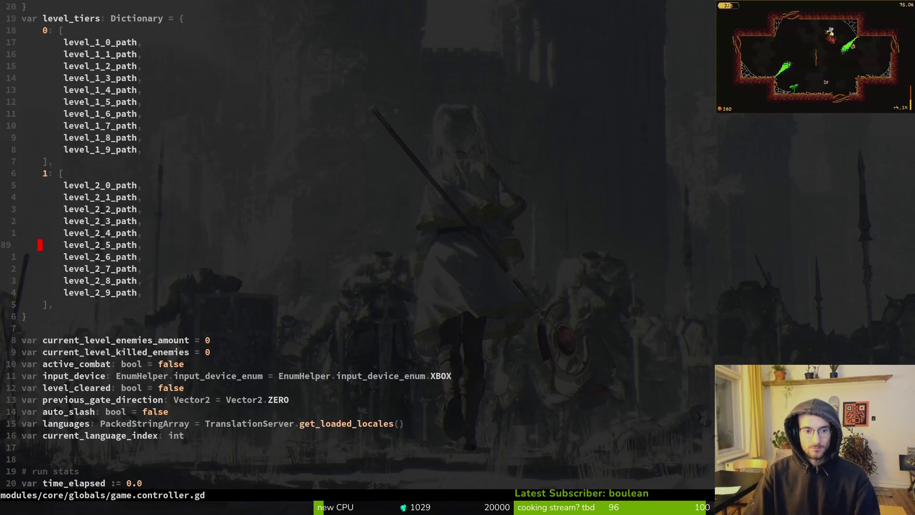
{"action": "key", "text": "alt+Tab"}
{"action": "key", "text": "F5"}
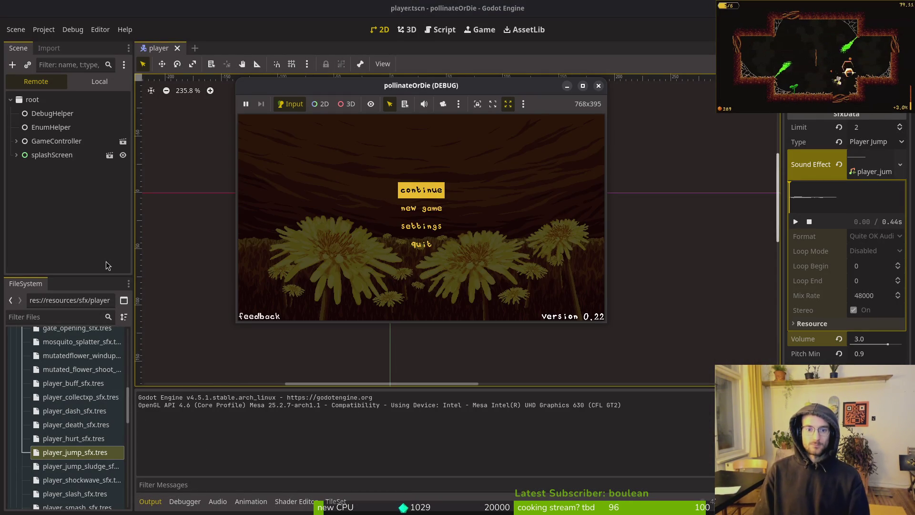
Play fullscreen through the hive and upgrade room into a new level, pollinate the flower, and pause.
{"action": "double_click", "coordinate": [341, 91]}
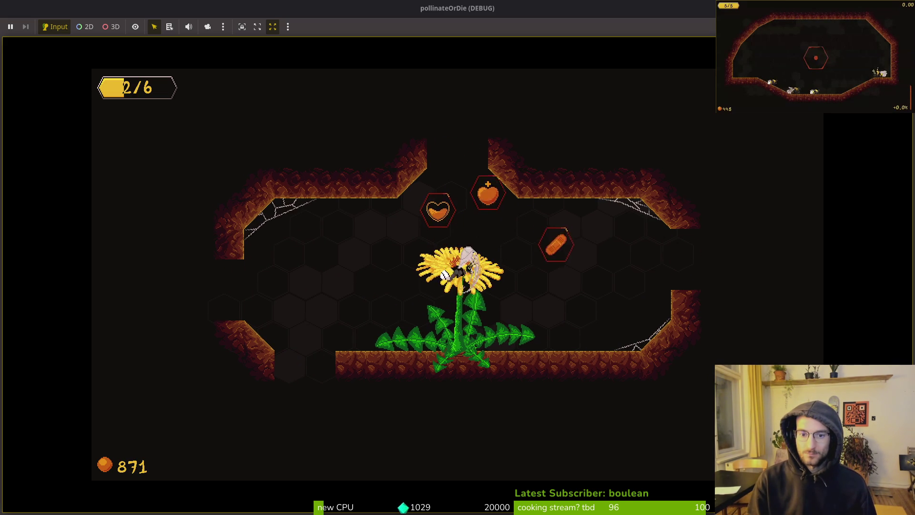
{"action": "key", "text": "Up"}
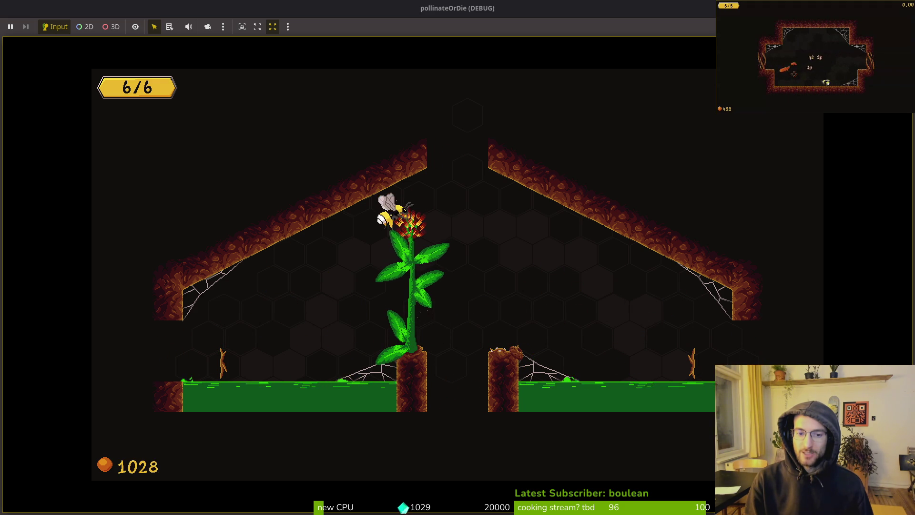
{"action": "key", "text": "Escape"}
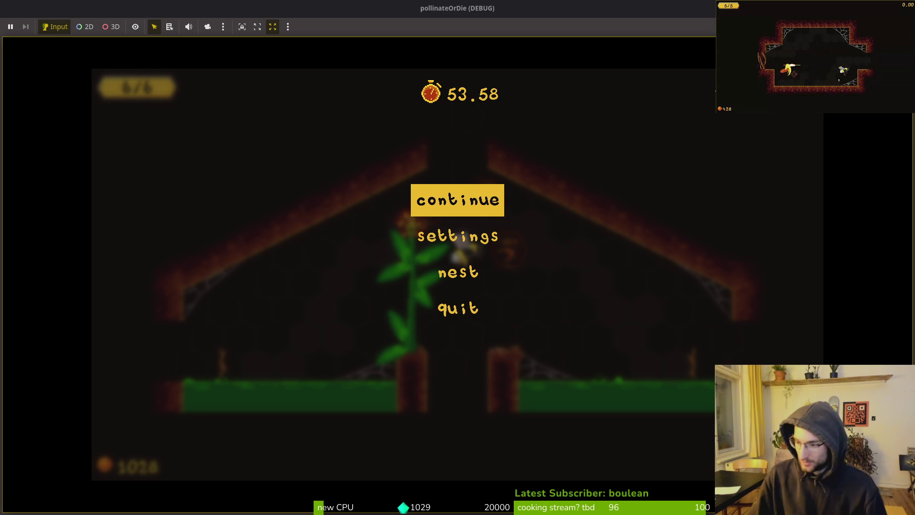
{"action": "key", "text": "alt+Tab"}
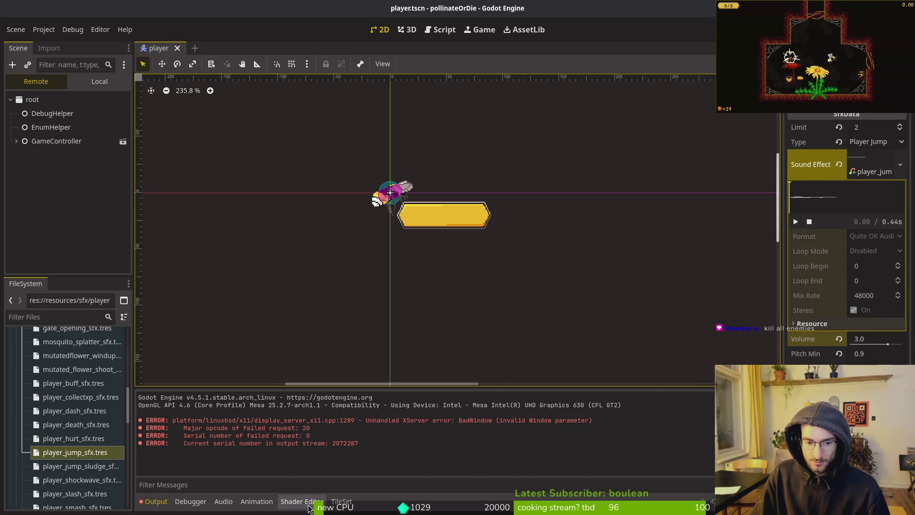
Graph the FPS monitor in the Debugger's Monitors tab and check it against the game.
{"action": "left_click", "coordinate": [189, 503]}
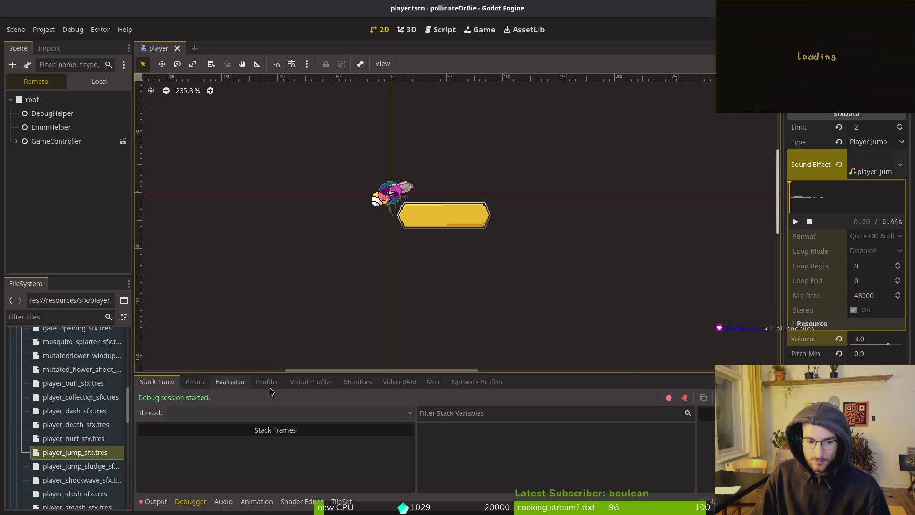
{"action": "left_click", "coordinate": [350, 385]}
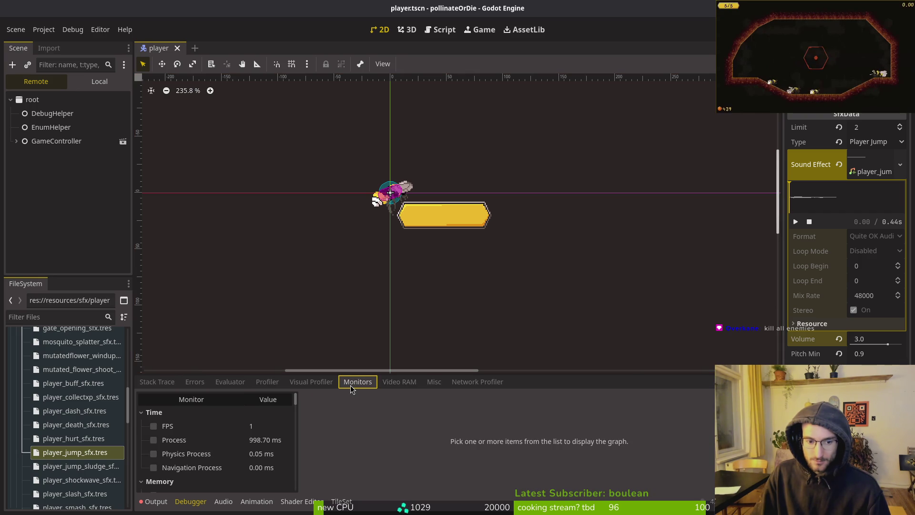
{"action": "left_click", "coordinate": [179, 428]}
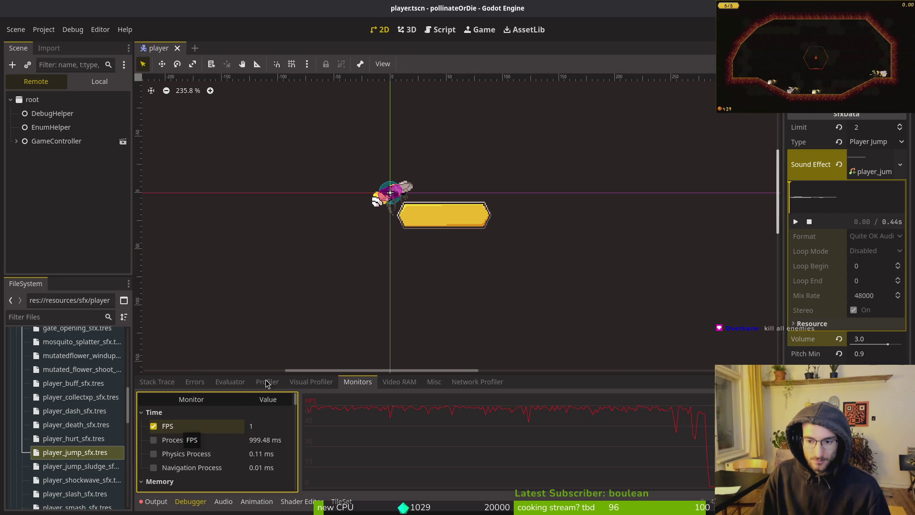
{"action": "key", "text": "alt+Tab"}
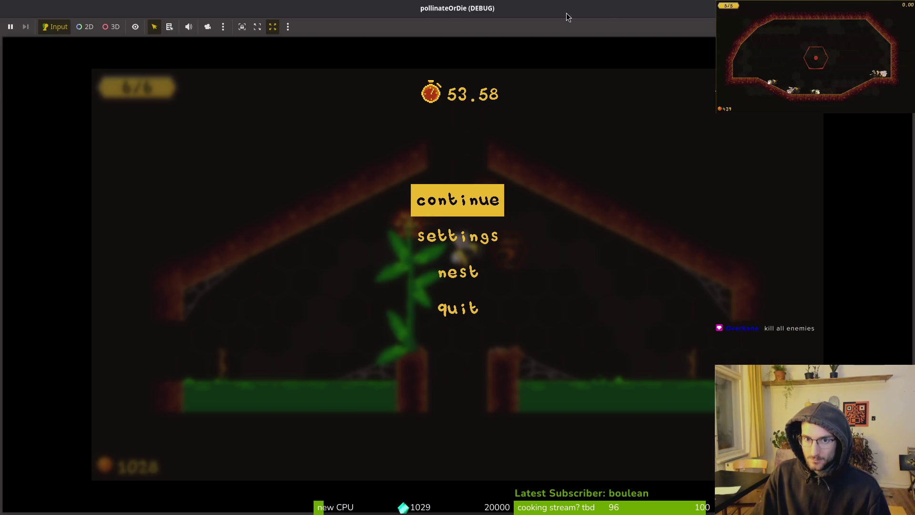
{"action": "key", "text": "alt+Tab"}
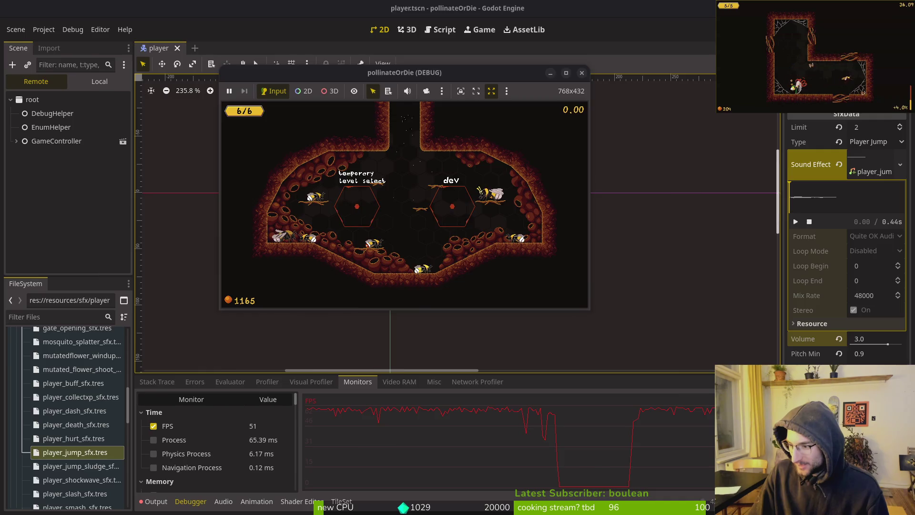
Open debug.helper.gd in Neovim and select the enemy-gathering line in kill_all_enemies.
{"action": "key", "text": "alt+Tab"}
{"action": "key", "text": "space"}
{"action": "key", "text": "f"}
{"action": "key", "text": "f"}
{"action": "type", "text": "debug"}
{"action": "key", "text": "Return"}
{"action": "key", "text": "ctrl+d"}
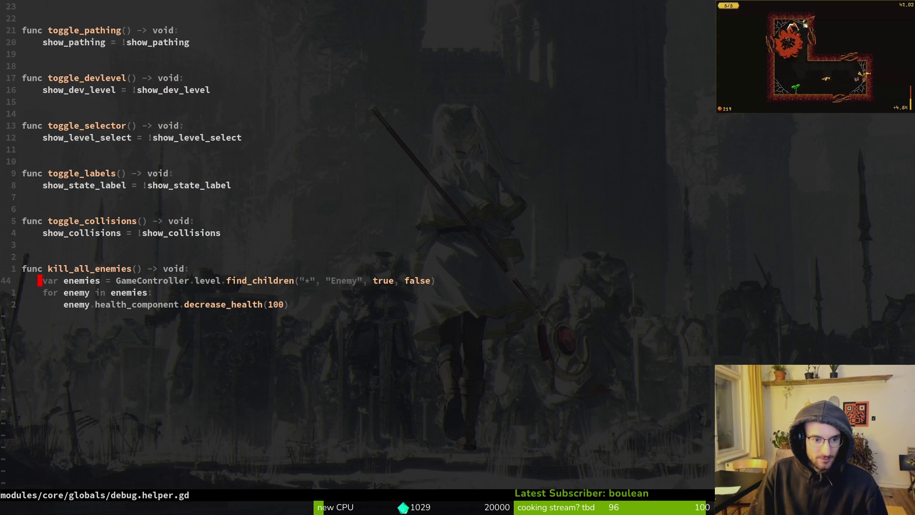
{"action": "key", "text": "shift+v"}
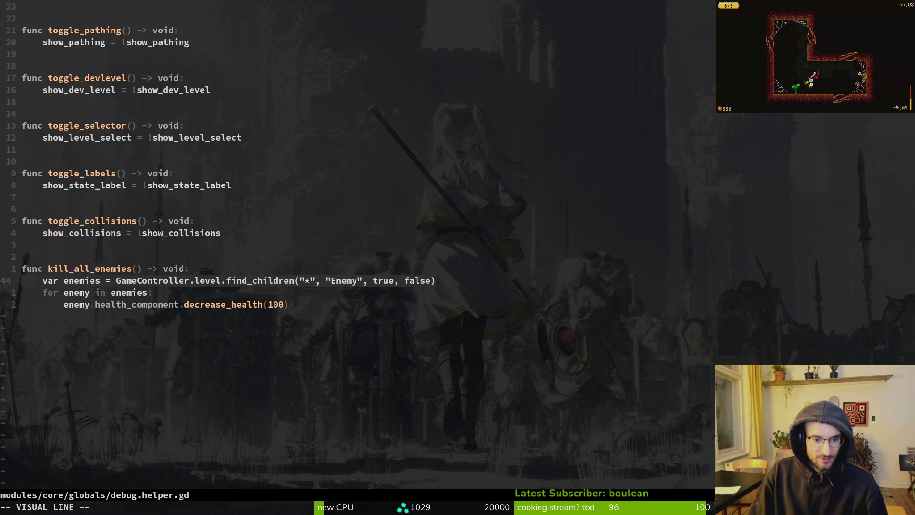
{"action": "key", "text": "y"}
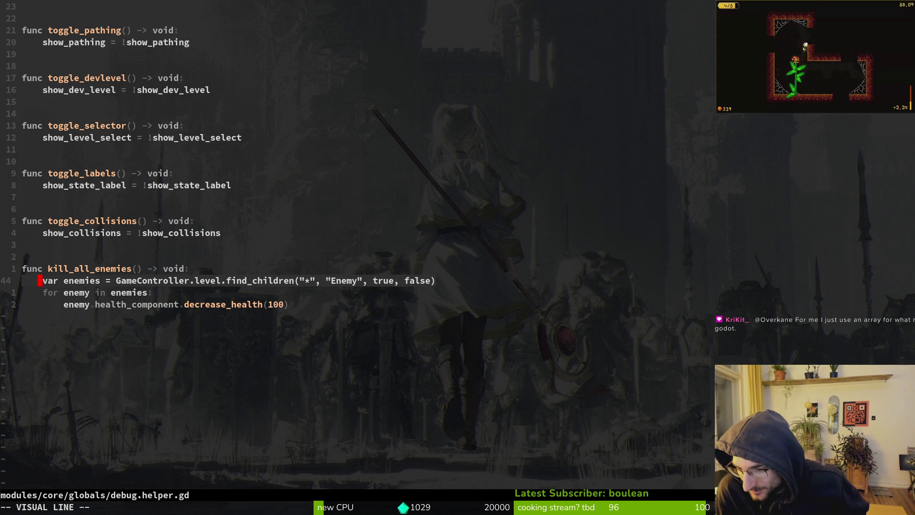
Leave line selection, jump to game.controller.gd and back, and relaunch the game.
{"action": "key", "text": "Escape"}
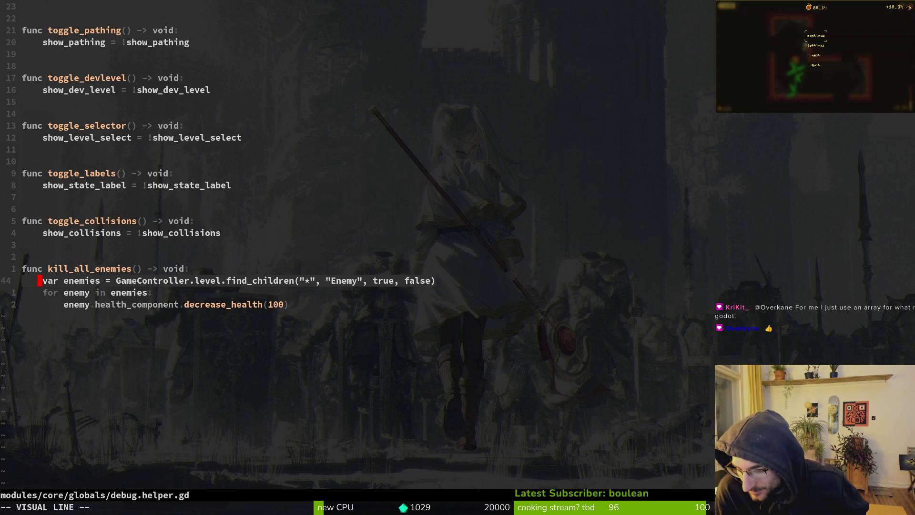
{"action": "key", "text": "Escape"}
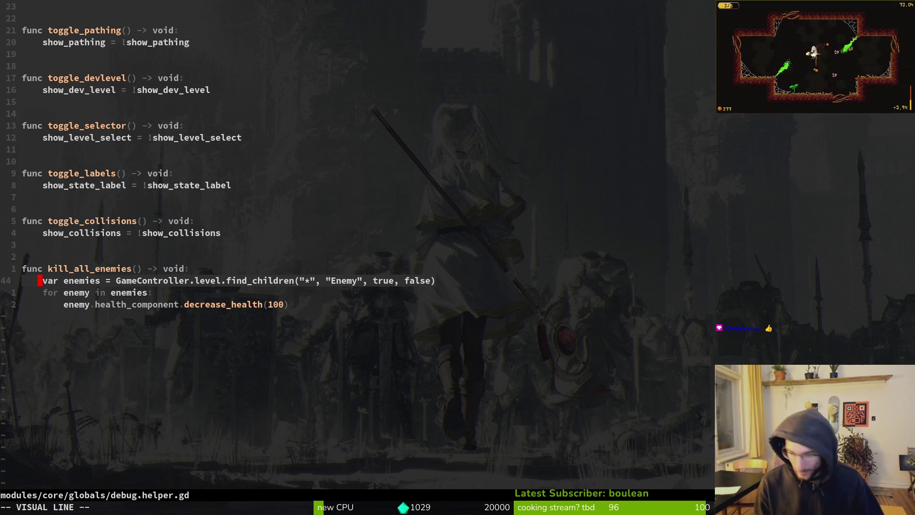
{"action": "key", "text": "Escape"}
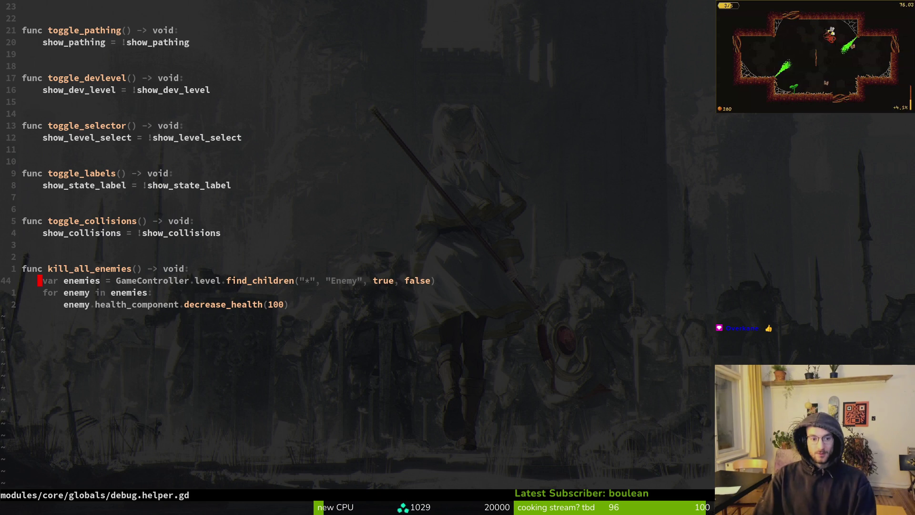
{"action": "key", "text": "ctrl+o"}
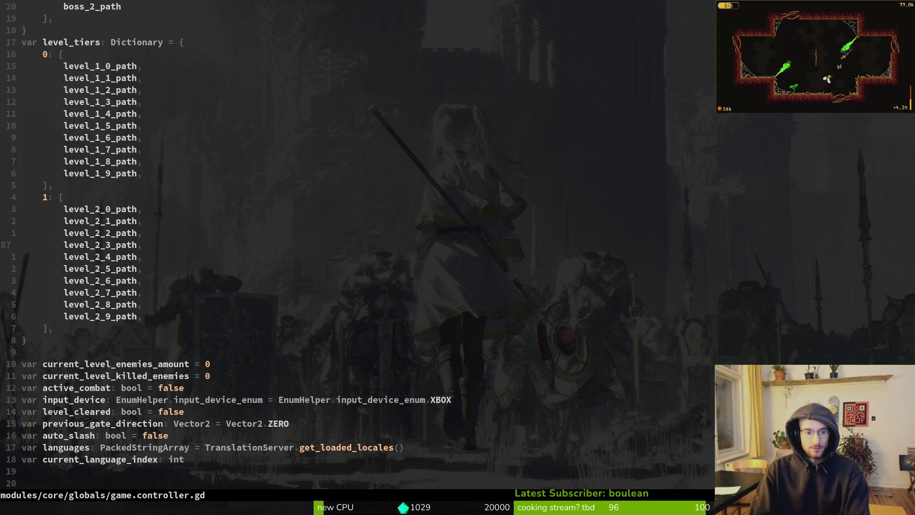
{"action": "key", "text": "ctrl+i"}
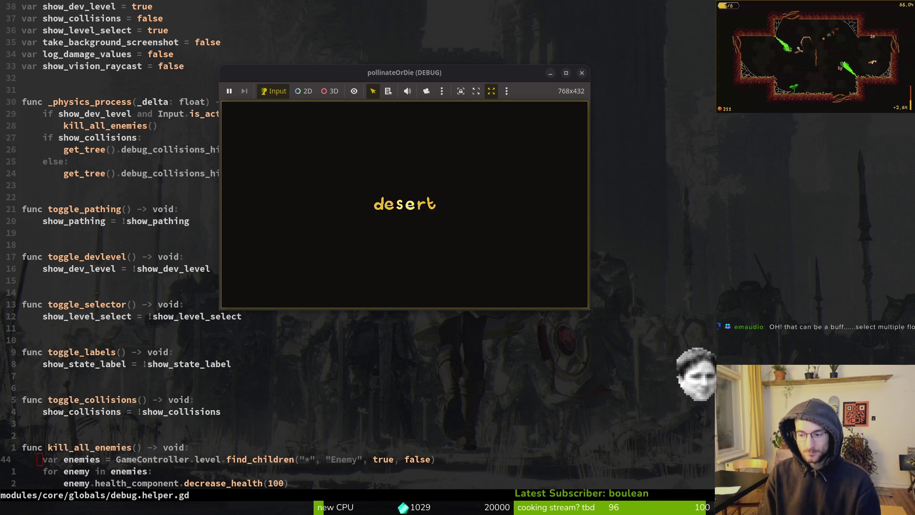
Clear the current levels with the K kill-all debug key and fly through the exit.
{"action": "key", "text": "k"}
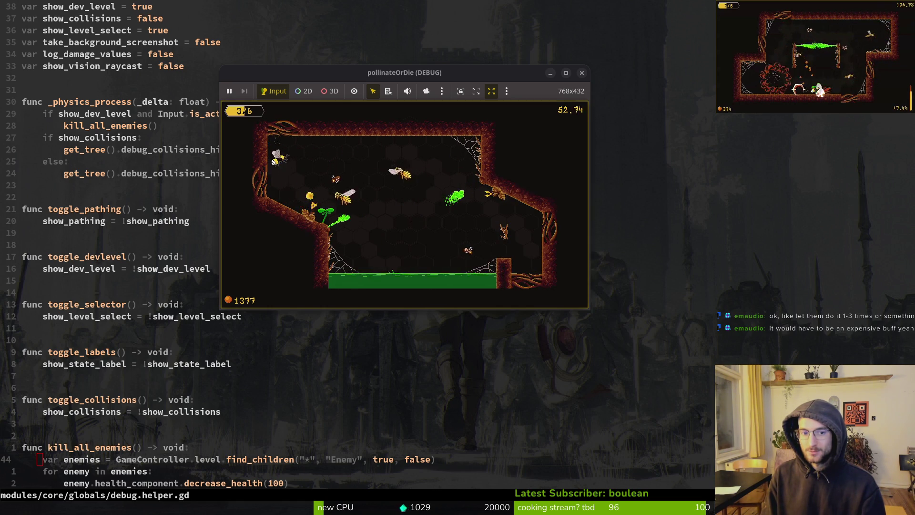
{"action": "key", "text": "k"}
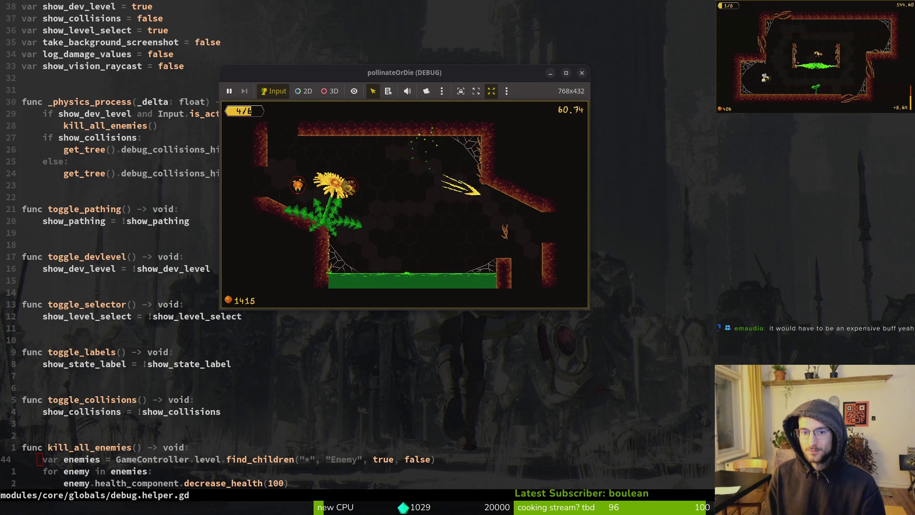
{"action": "key", "text": "d"}
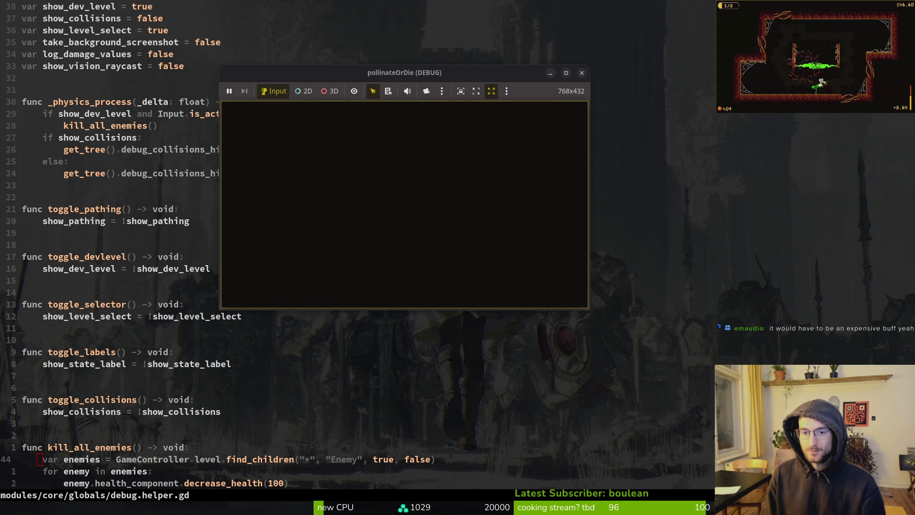
Reach the next flower, kill all enemies so it blooms, then defeat the spider on the web.
{"action": "key", "text": "s"}
{"action": "key", "text": "d"}
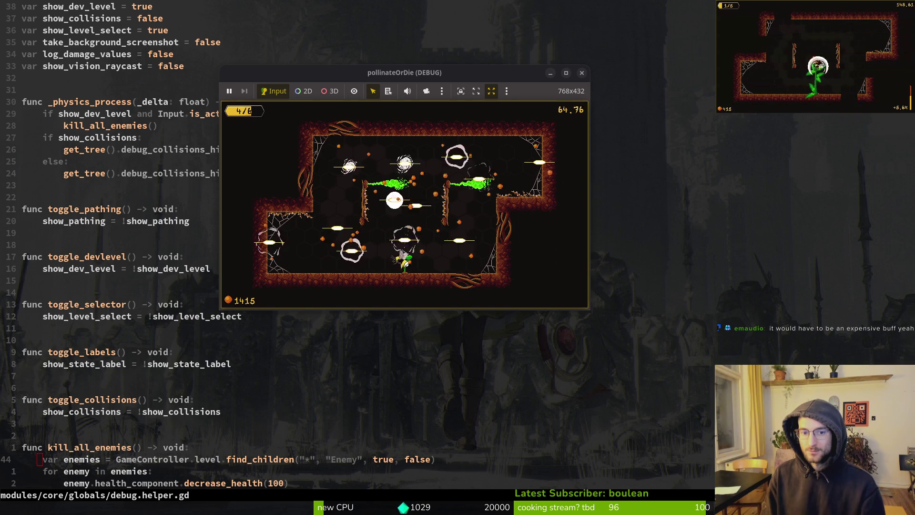
{"action": "key", "text": "w"}
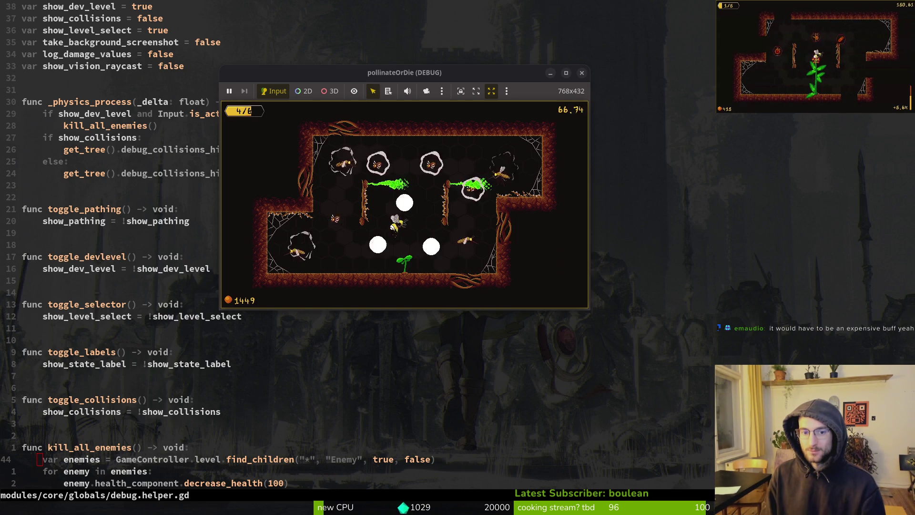
{"action": "key", "text": "k"}
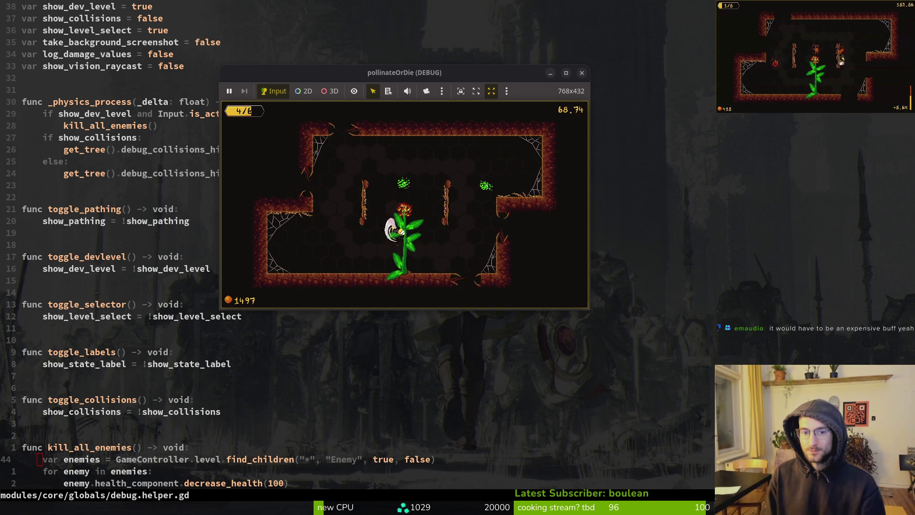
{"action": "key", "text": "a"}
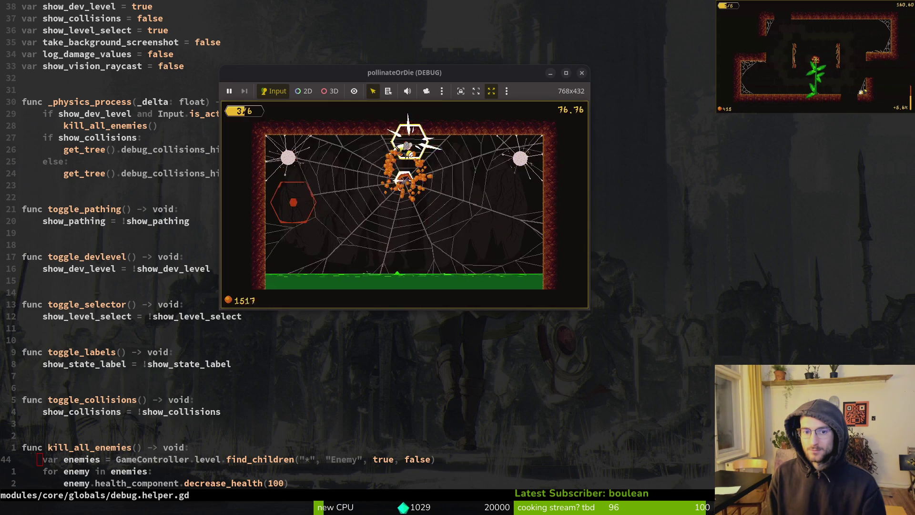
{"action": "key", "text": "a"}
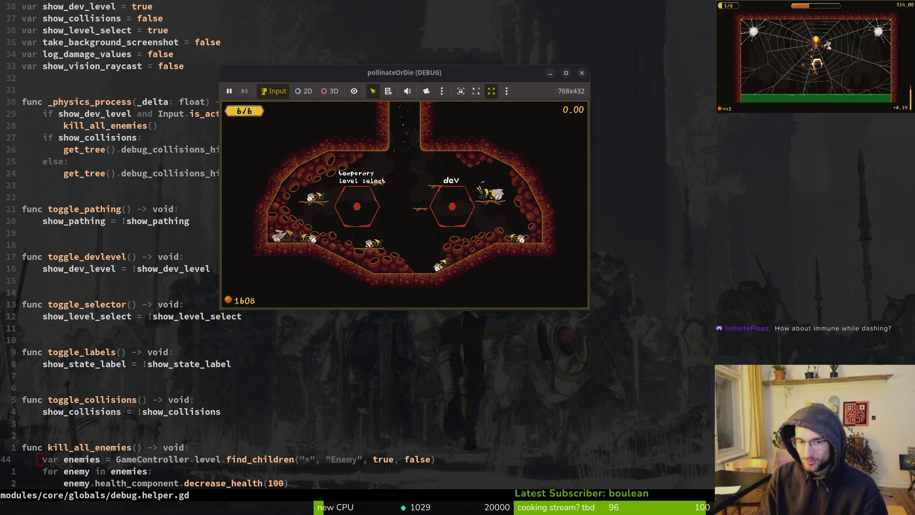
Open the hive upgrade shop, showing Vigor (+1 max health) for 50 pollen.
{"action": "key", "text": "e"}
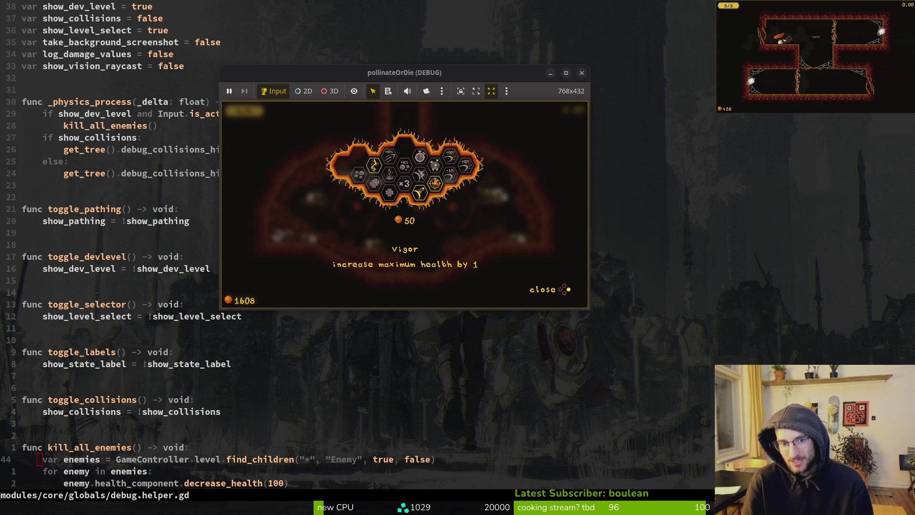
Browse the upgrades from Vigor up to Smasher, then close the shop.
{"action": "key", "text": "Escape"}
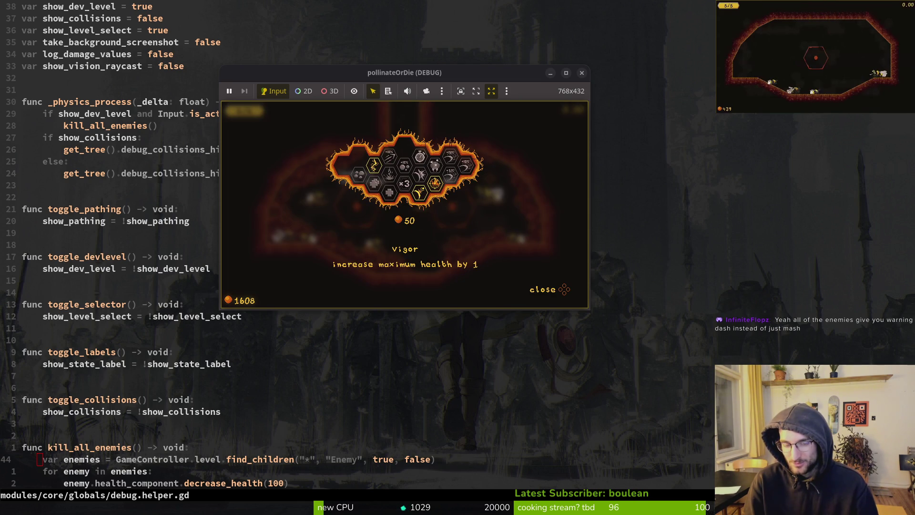
{"action": "key", "text": "Up"}
{"action": "key", "text": "Up"}
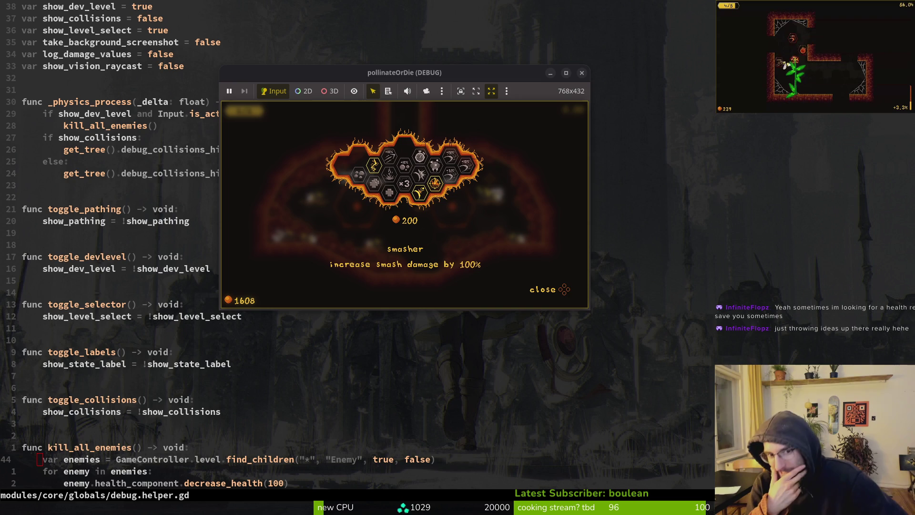
{"action": "key", "text": "Escape"}
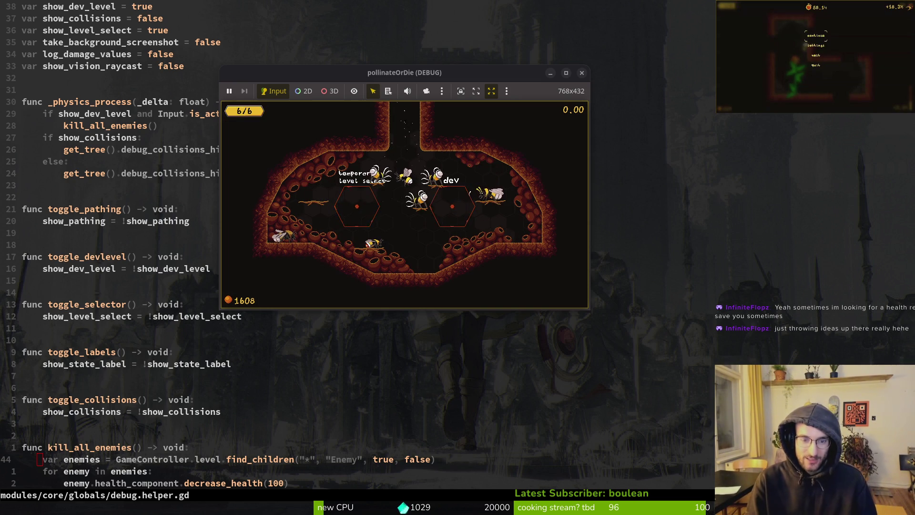
Play a new level until its red flower grows, then return to the hive via the pause menu.
{"action": "key", "text": "w"}
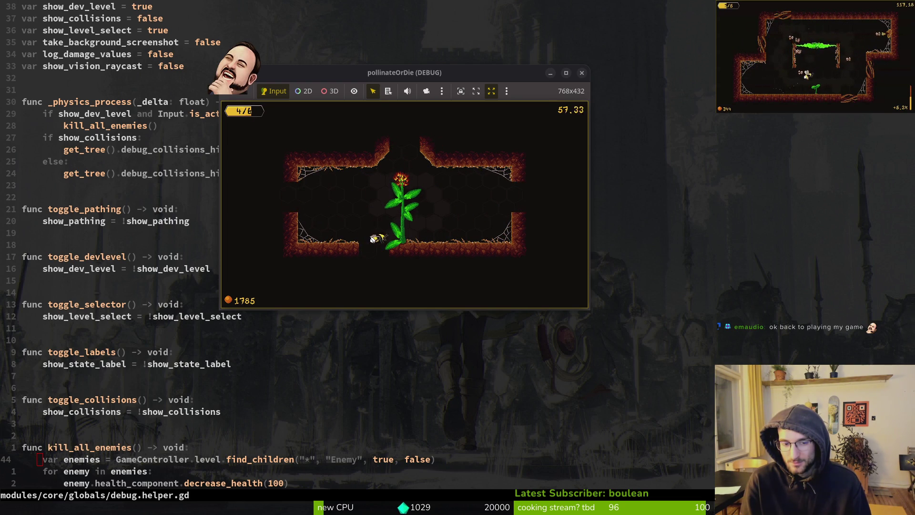
{"action": "key", "text": "Escape"}
{"action": "key", "text": "Down"}
{"action": "key", "text": "Down"}
{"action": "key", "text": "Return"}
{"action": "key", "text": "Return"}
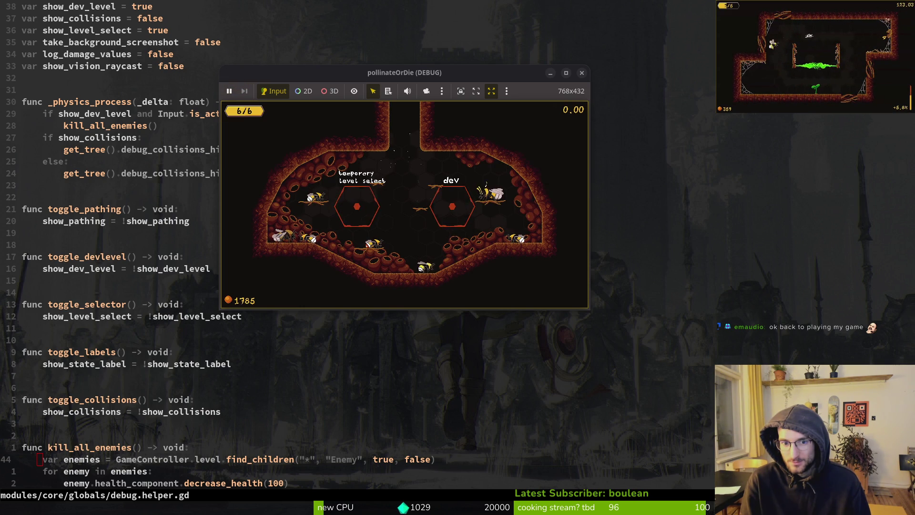
Glance at the upgrade shop, close it, and fly out of the hive into a new desert level.
{"action": "key", "text": "Tab"}
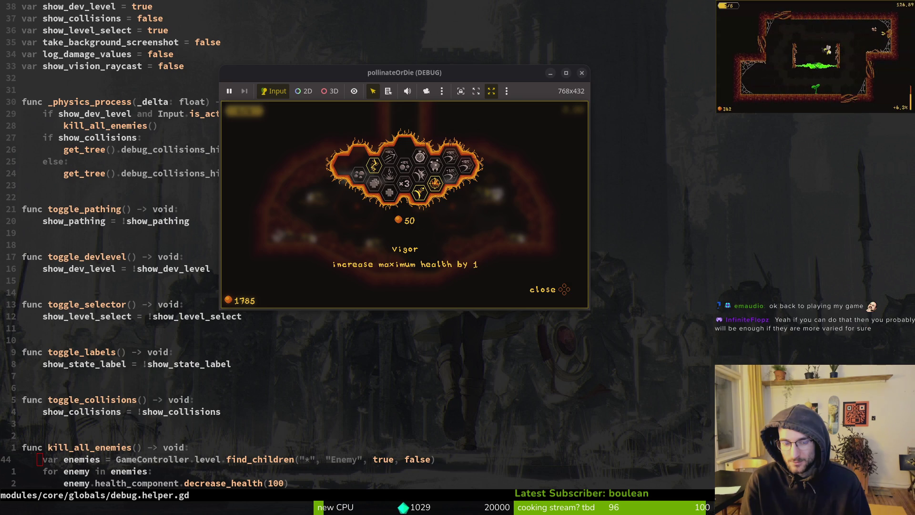
{"action": "key", "text": "Tab"}
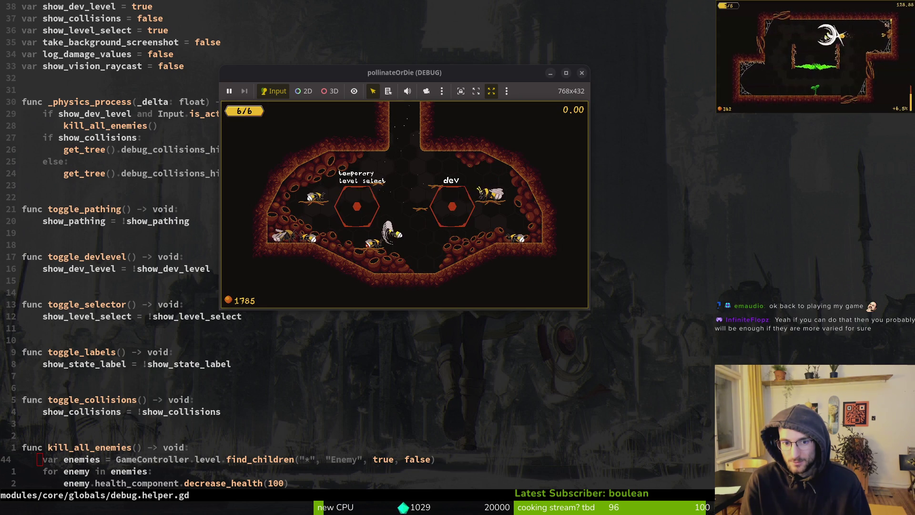
{"action": "key", "text": "w"}
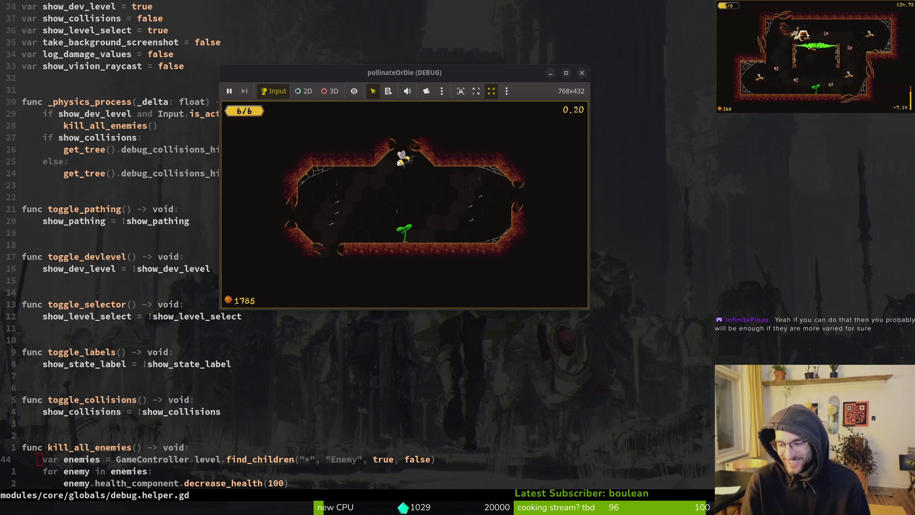
Fight off the cave's enemies and pollinate the dandelion into full bloom, reaching 1833 pollen.
{"action": "key", "text": "d"}
{"action": "key", "text": "w"}
{"action": "key", "text": "a"}
{"action": "key", "text": "a"}
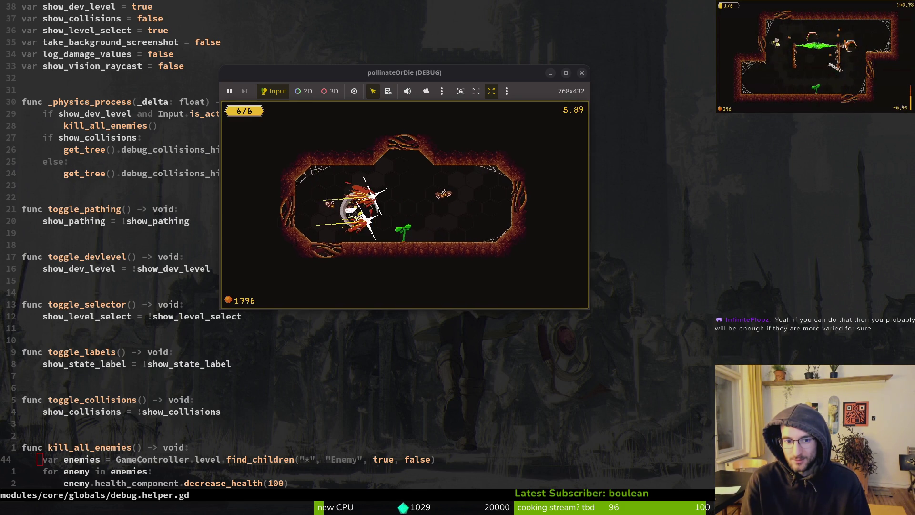
{"action": "key", "text": "a"}
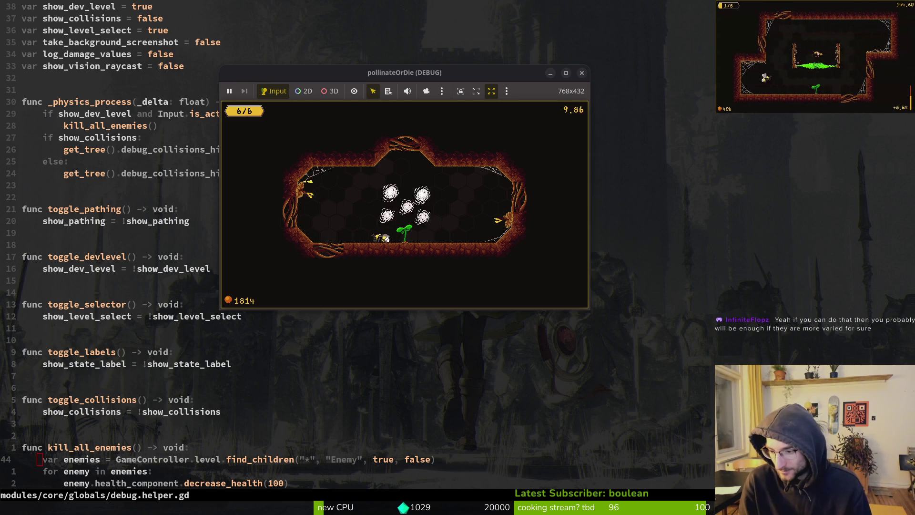
{"action": "key", "text": "d"}
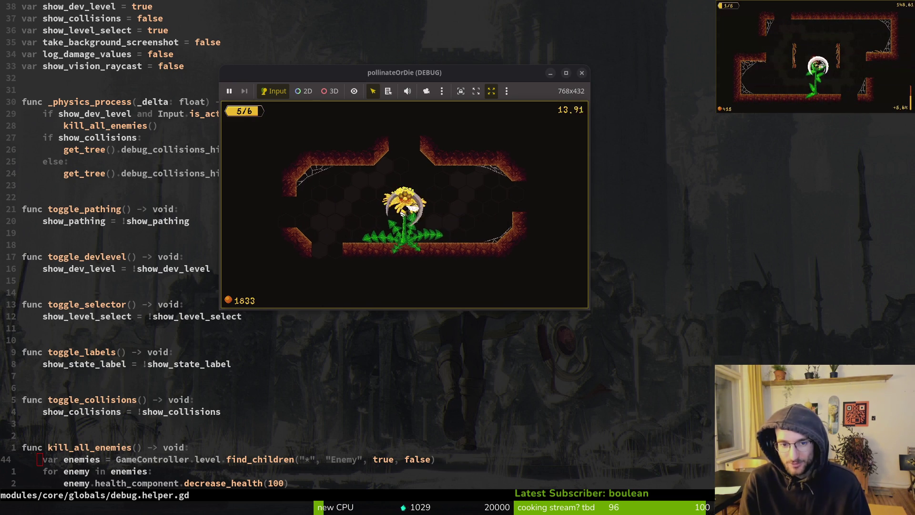
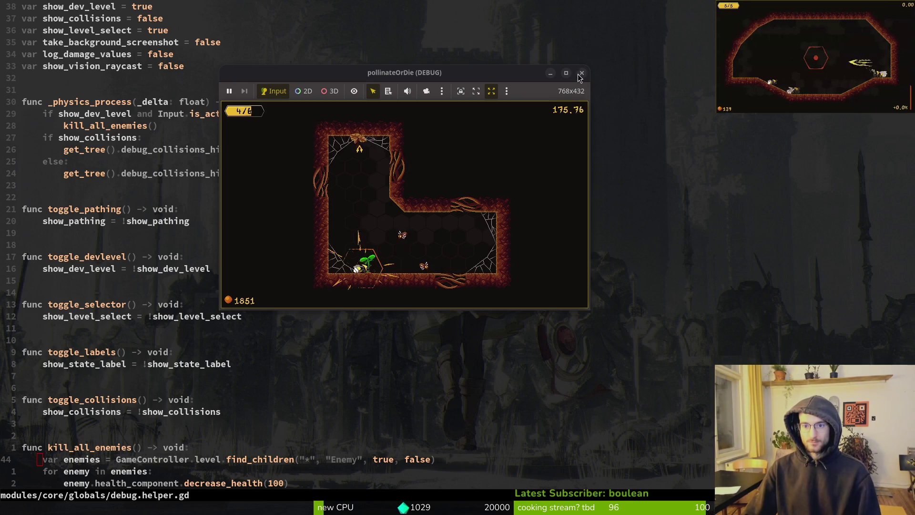
Close the debug game window and open the flower's shooting.gd script.
{"action": "key", "text": "Escape"}
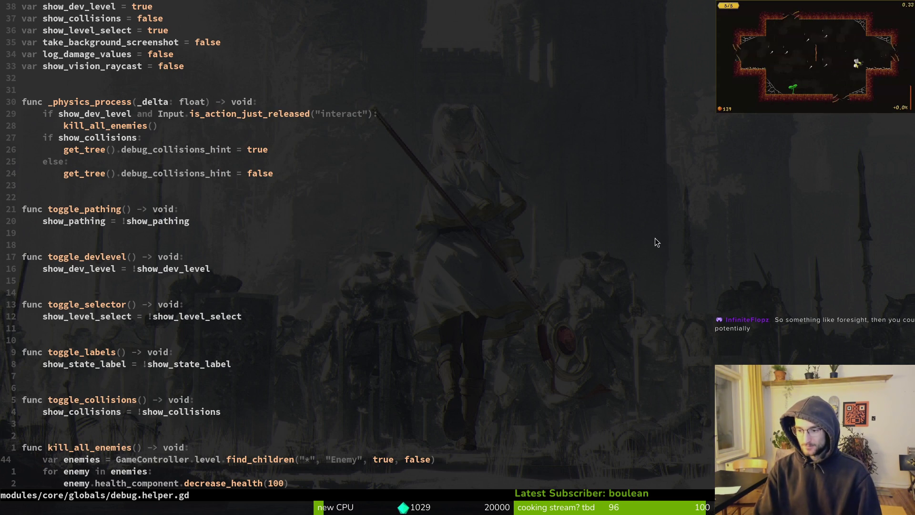
{"action": "key", "text": "space"}
{"action": "key", "text": "f"}
{"action": "key", "text": "f"}
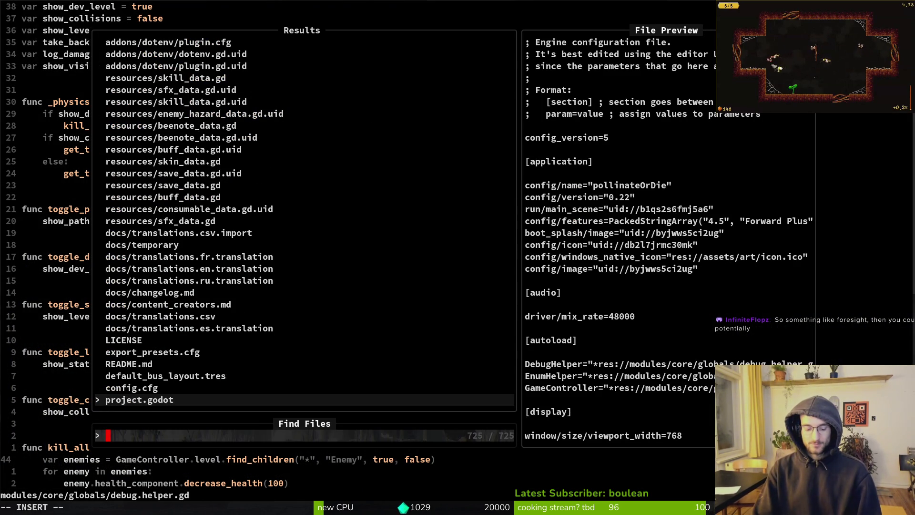
{"action": "type", "text": "stu"}
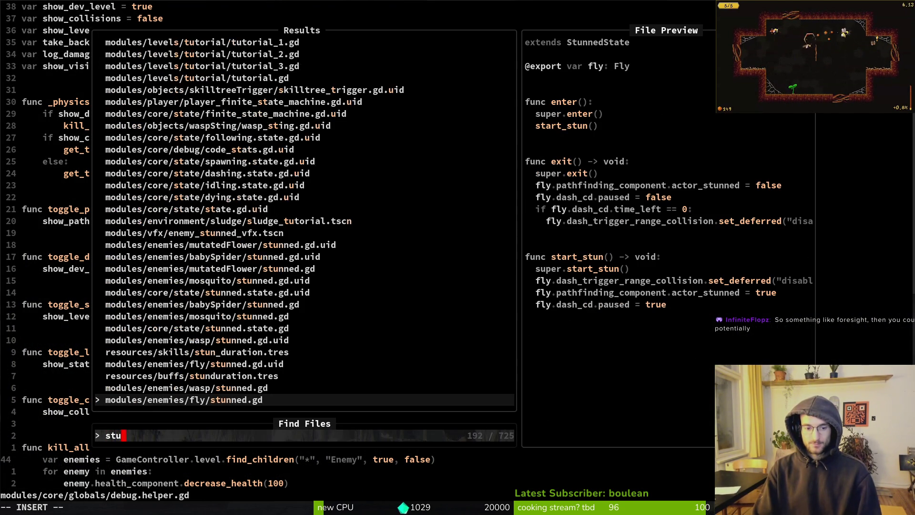
{"action": "key", "text": "BackSpace"}
{"action": "key", "text": "BackSpace"}
{"action": "key", "text": "BackSpace"}
{"action": "type", "text": "flower"}
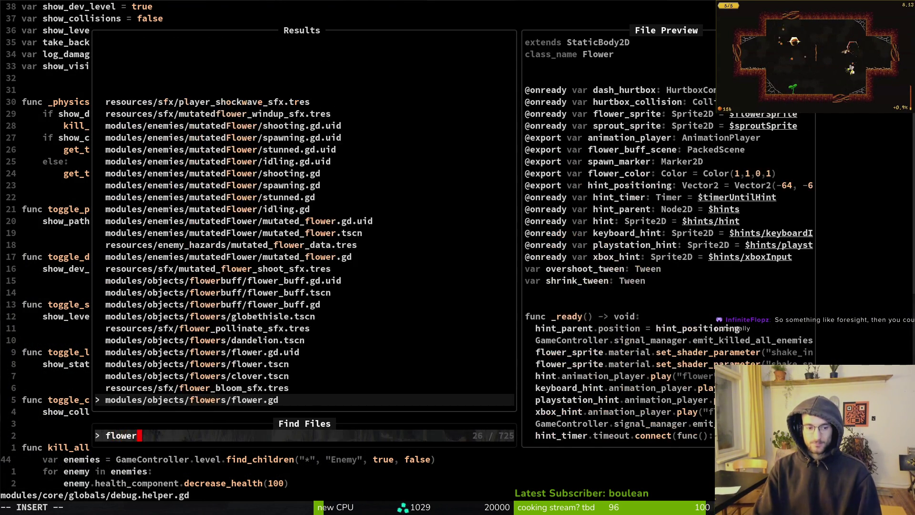
{"action": "type", "text": "sho"}
{"action": "key", "text": "Return"}
Open mutatedFlower/stunned.gd by searching 'flostun' in the file finder.
{"action": "key", "text": "space"}
{"action": "key", "text": "f"}
{"action": "key", "text": "f"}
{"action": "type", "text": "fl"}
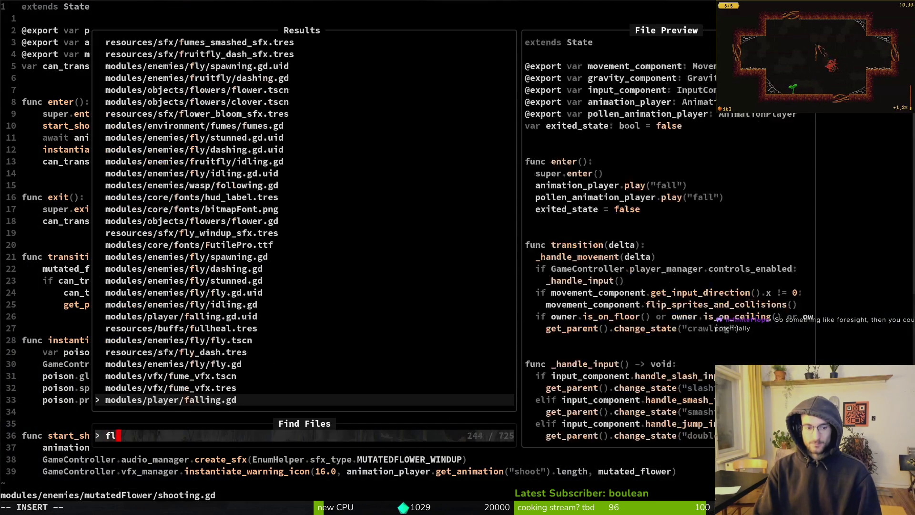
{"action": "type", "text": "ostun"}
{"action": "key", "text": "Return"}
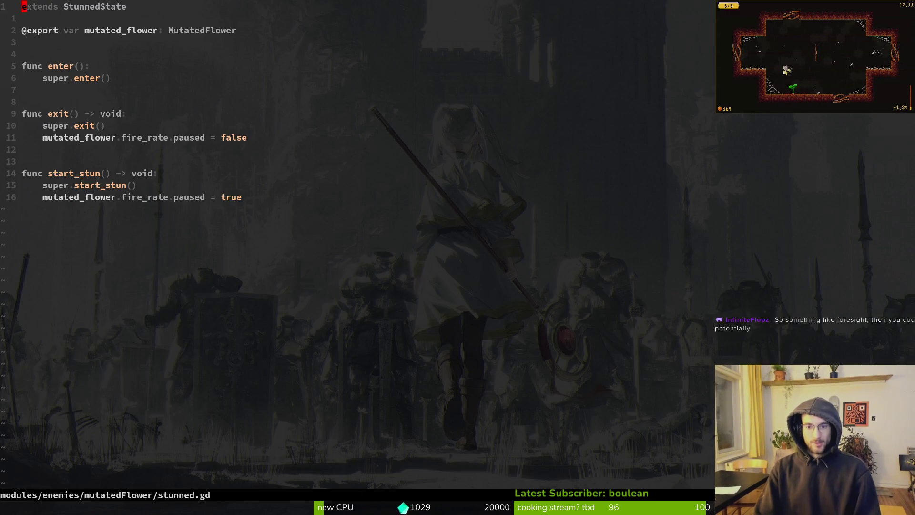
{"action": "key", "text": "j"}
{"action": "key", "text": "j"}
{"action": "key", "text": "j"}
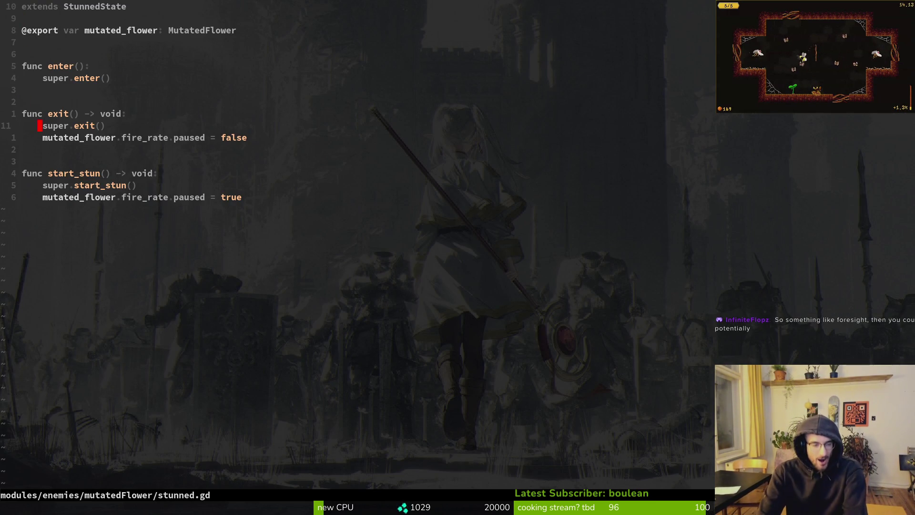
{"action": "key", "text": "j"}
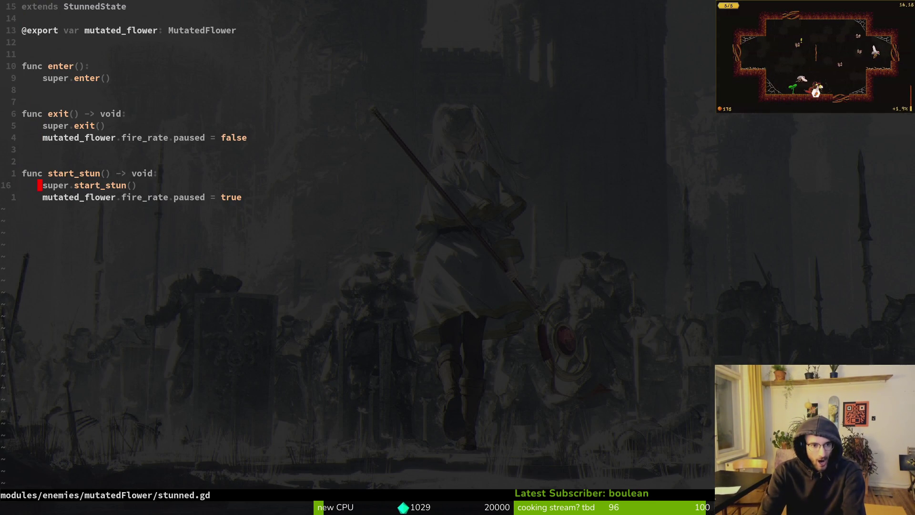
{"action": "key", "text": "w"}
{"action": "key", "text": "w"}
{"action": "key", "text": "w"}
{"action": "key", "text": "h"}
{"action": "key", "text": "v"}
{"action": "key", "text": "i"}
{"action": "key", "text": "w"}
{"action": "key", "text": "Escape"}
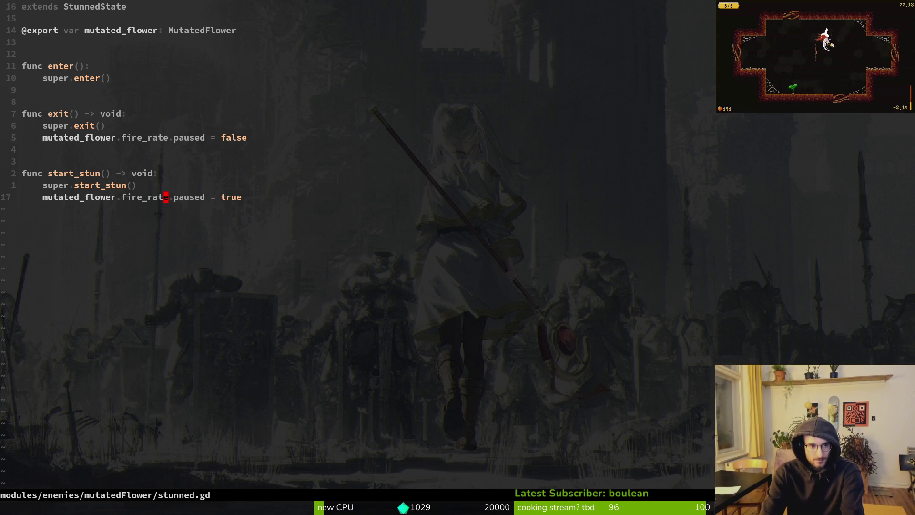
{"action": "key", "text": "k"}
{"action": "key", "text": "k"}
{"action": "key", "text": "b"}
{"action": "key", "text": "b"}
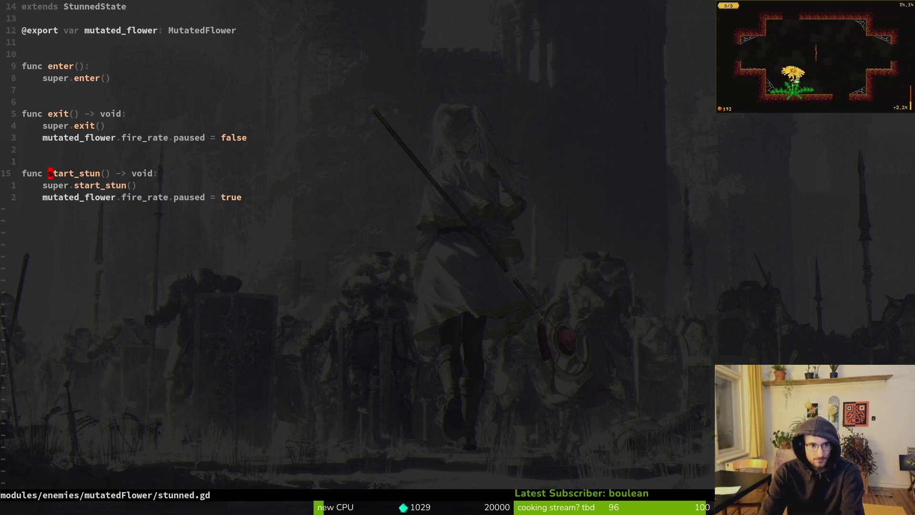
{"action": "key", "text": "space"}
{"action": "key", "text": "f"}
{"action": "key", "text": "g"}
{"action": "key", "text": "Return"}
{"action": "key", "text": "Escape"}
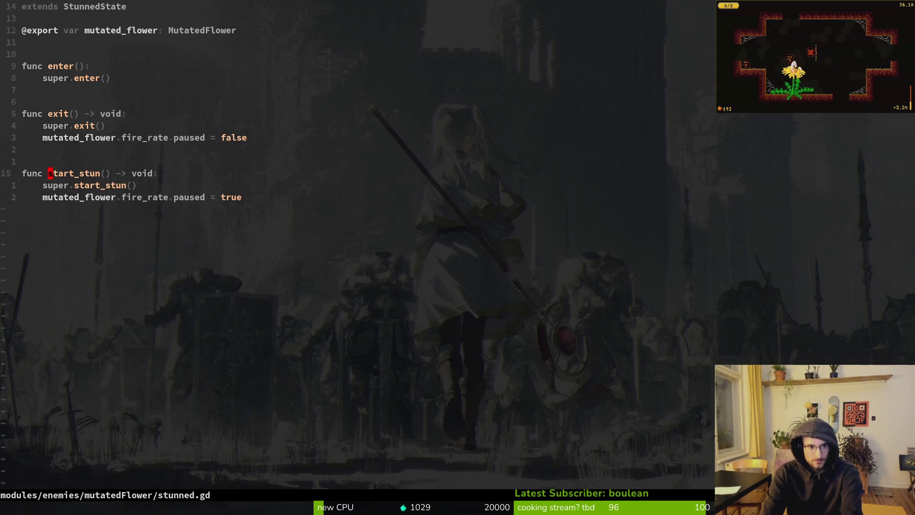
{"action": "key", "text": "space"}
{"action": "key", "text": "f"}
{"action": "key", "text": "g"}
{"action": "key", "text": "Return"}
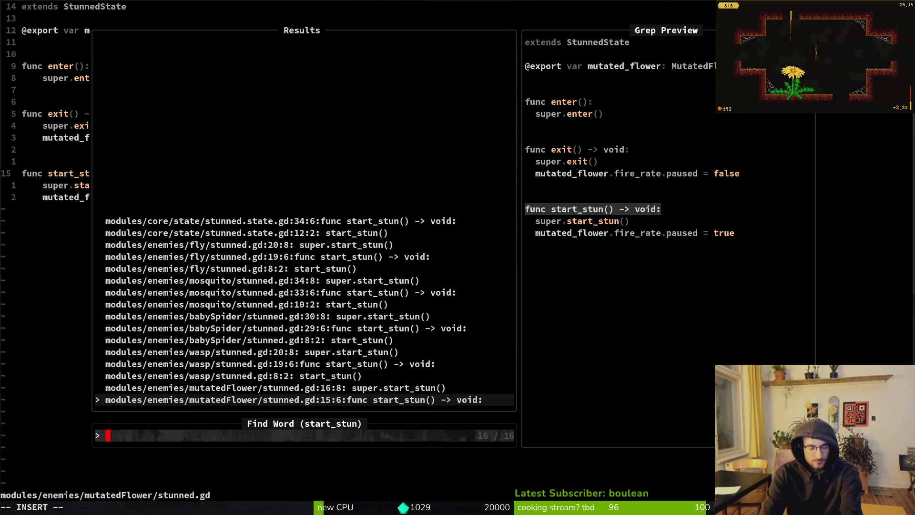
{"action": "key", "text": "Up"}
{"action": "key", "text": "Up"}
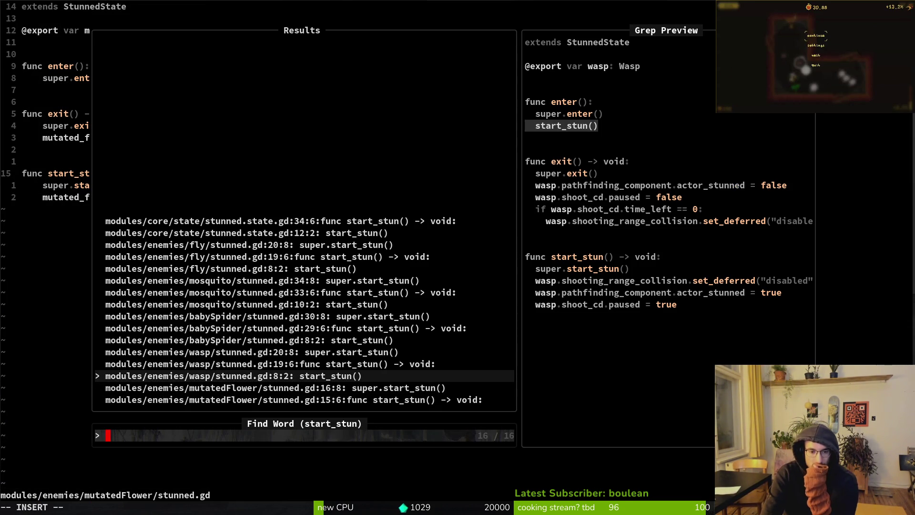
{"action": "key", "text": "Down"}
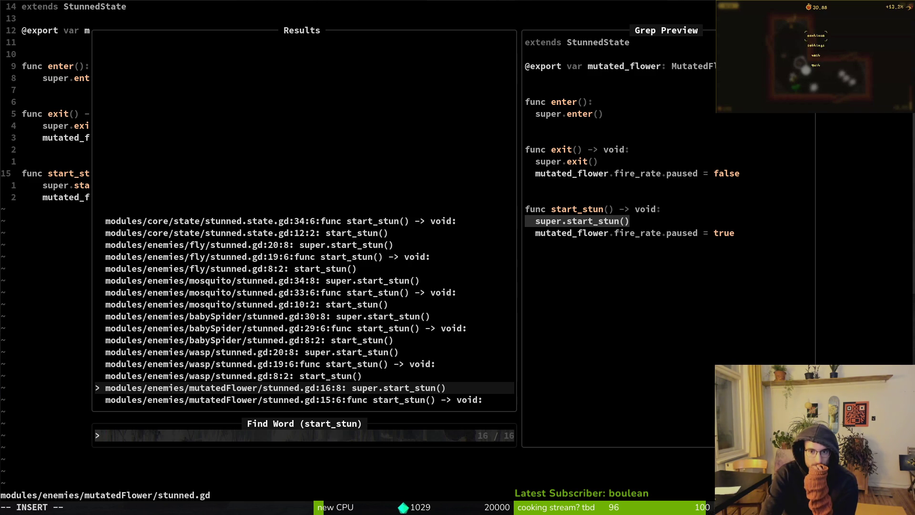
{"action": "key", "text": "Escape"}
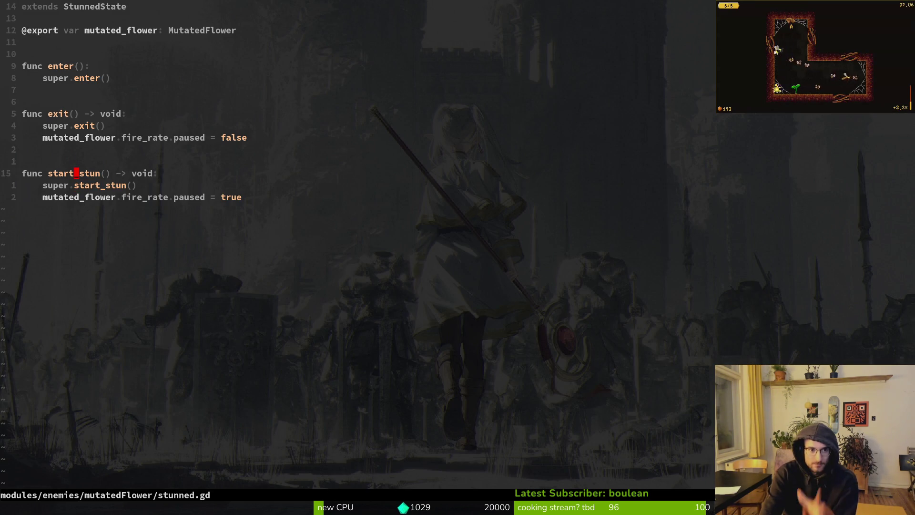
Open stunned.state.gd in a side-by-side split next to the flower's script.
{"action": "left_click", "coordinate": [76, 173]}
{"action": "key", "text": "j"}
{"action": "key", "text": "ctrl+p"}
{"action": "type", "text": "statestun"}
{"action": "key", "text": "ctrl+v"}
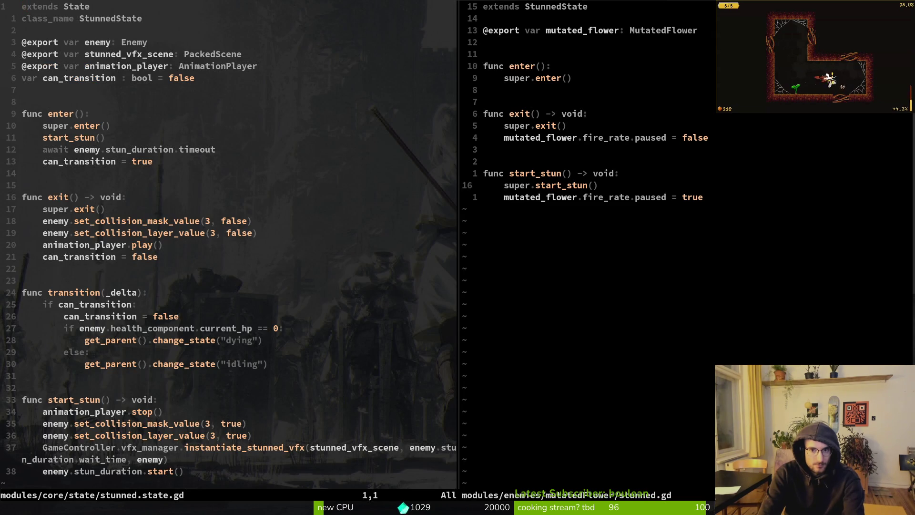
Inspect the lines from start_stun() down to line 32 in stunned.state.gd.
{"action": "key", "text": "j"}
{"action": "left_click", "coordinate": [24, 101]}
{"action": "key", "text": "j"}
{"action": "key", "text": "j"}
{"action": "key", "text": "j"}
{"action": "key", "text": "shift+v"}
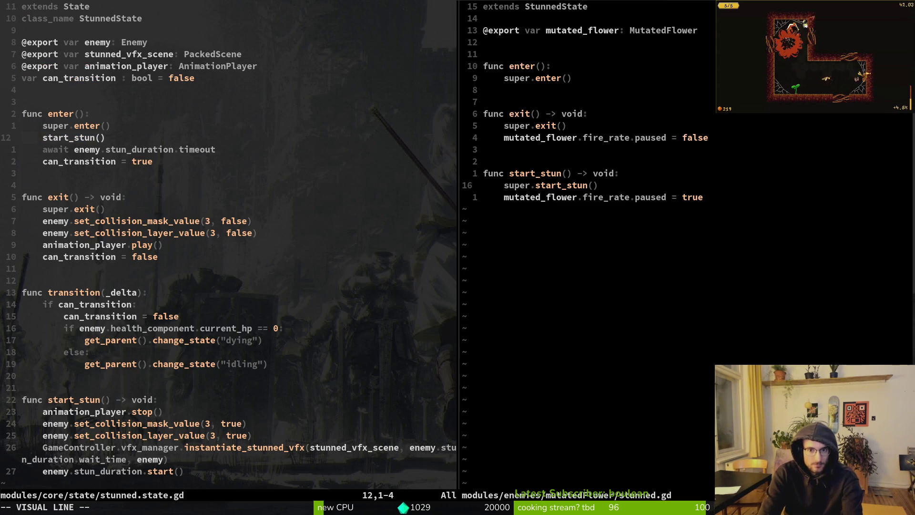
{"action": "left_click", "coordinate": [25, 376]}
{"action": "key", "text": "Escape"}
{"action": "key", "text": "j"}
{"action": "key", "text": "j"}
{"action": "key", "text": "j"}
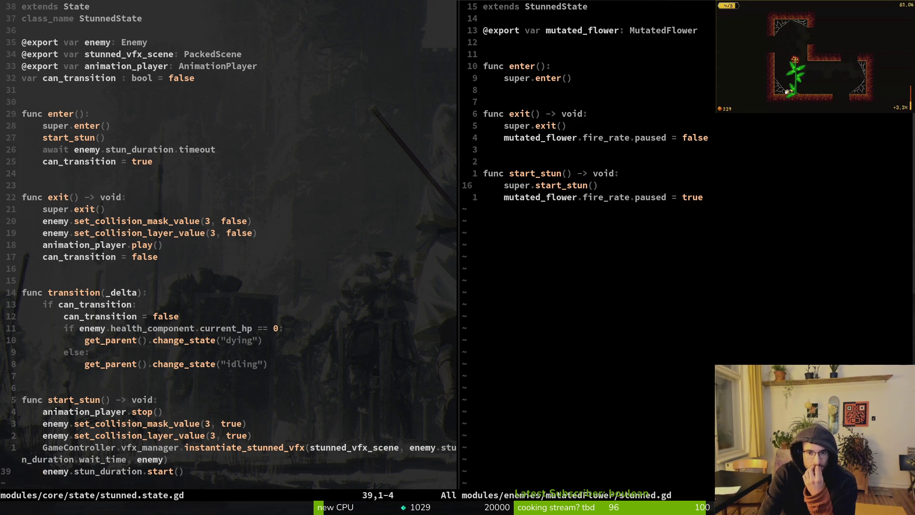
Add a transition(_delta) function below start_stun in the flower's stunned.gd.
{"action": "key", "text": "ctrl+w"}
{"action": "key", "text": "l"}
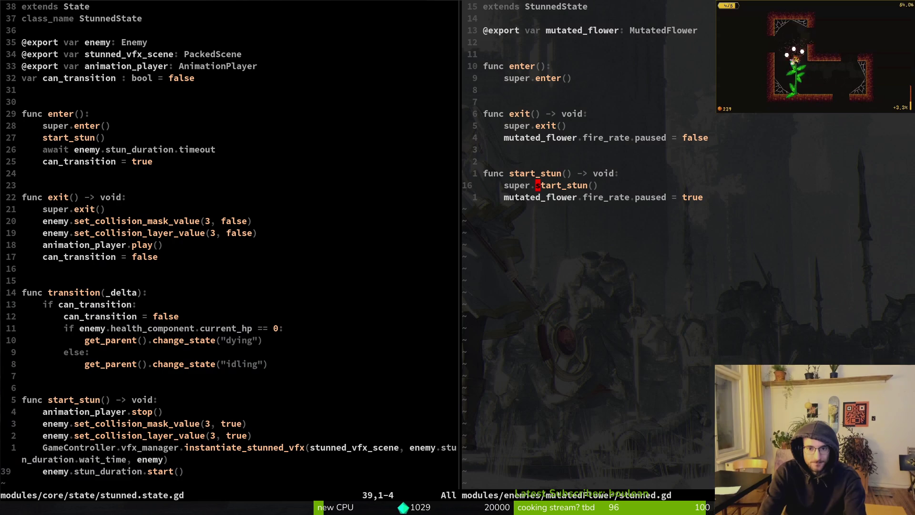
{"action": "key", "text": "o"}
{"action": "key", "text": "Return"}
{"action": "key", "text": "Return"}
{"action": "type", "text": "func tra"}
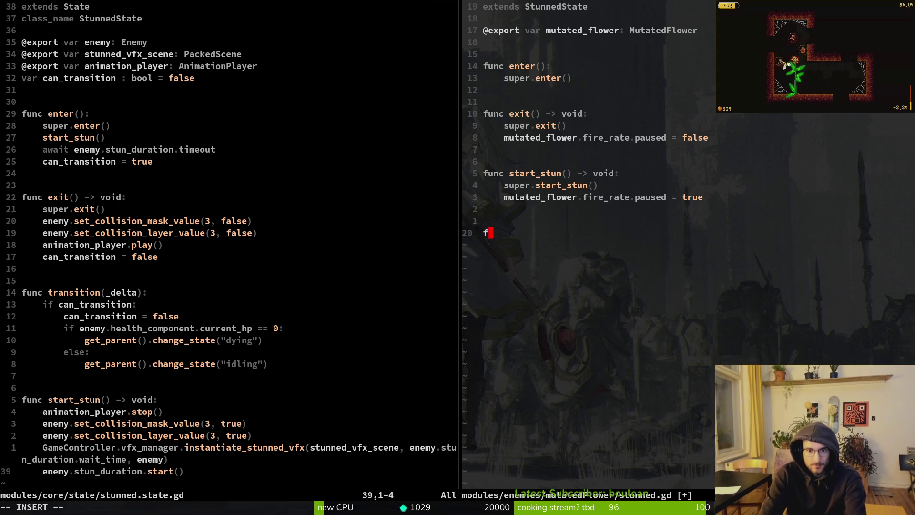
{"action": "key", "text": "Return"}
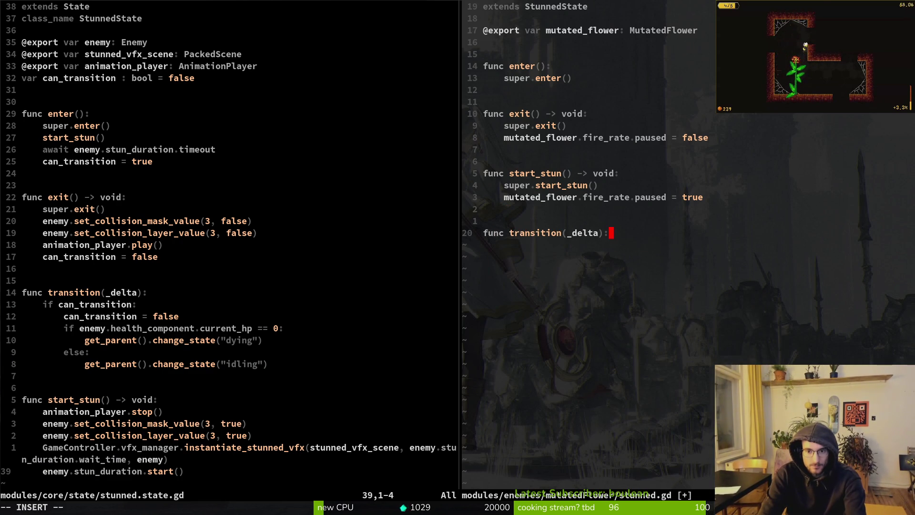
{"action": "key", "text": "Return"}
Make transition print_debug mutated_flower.fire_rate.paused, save, and run the game in Godot.
{"action": "type", "text": "p"}
{"action": "key", "text": "BackSpace"}
{"action": "key", "text": "BackSpace"}
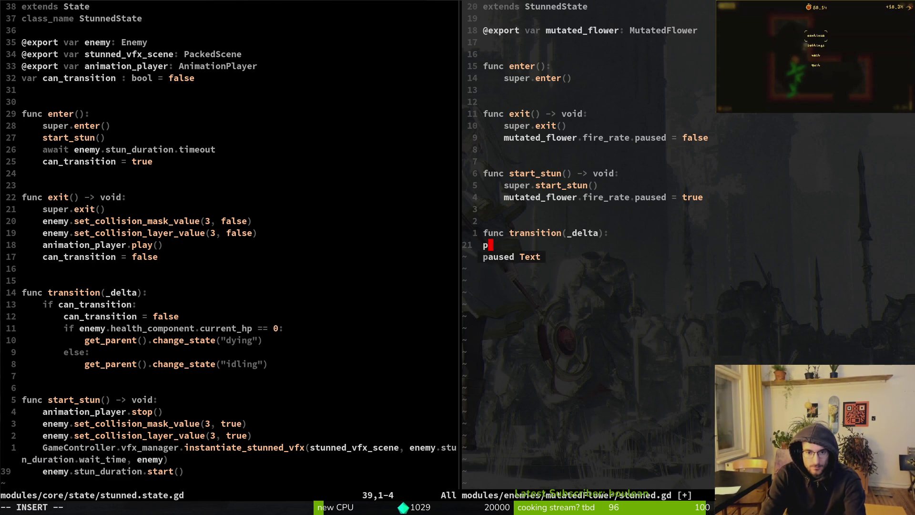
{"action": "key", "text": "Tab"}
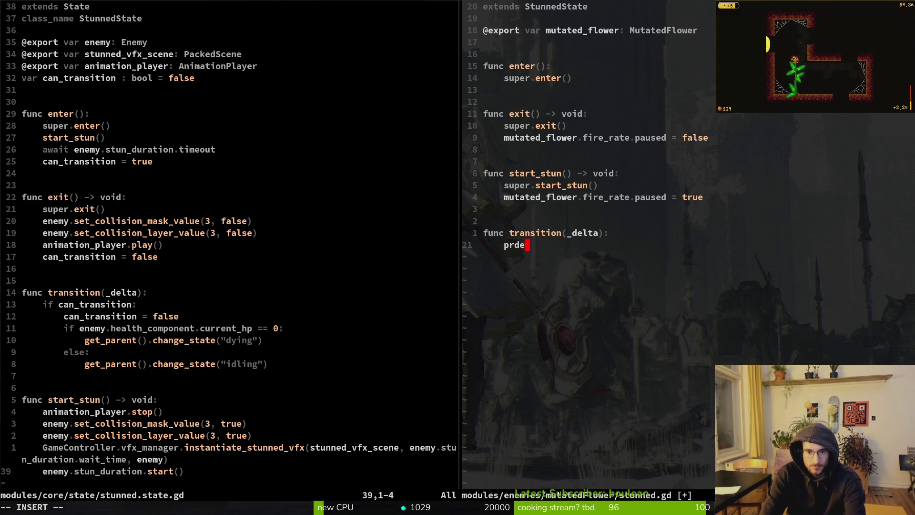
{"action": "key", "text": "Return"}
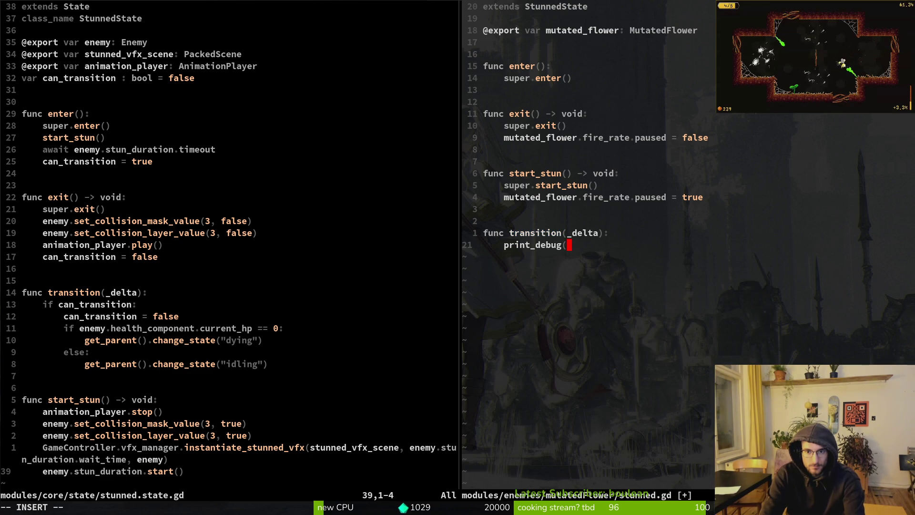
{"action": "key", "text": "Return"}
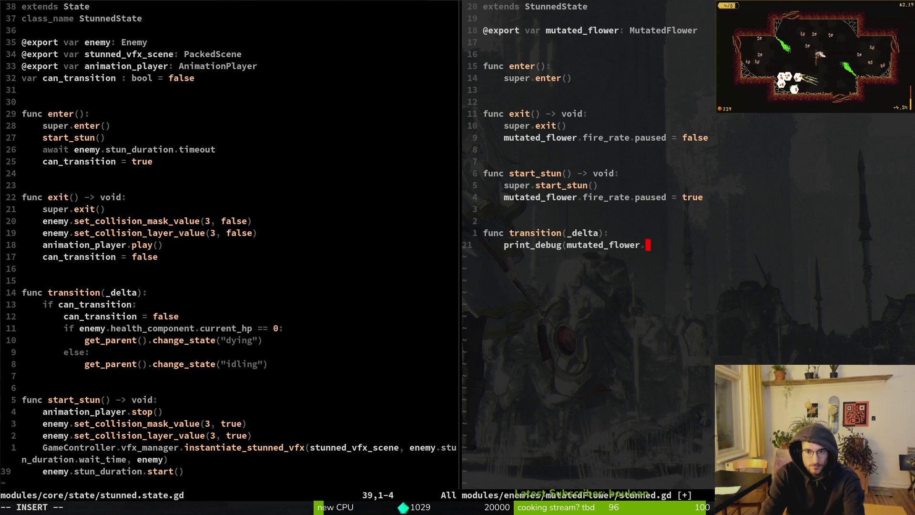
{"action": "type", "text": "fire"}
{"action": "key", "text": "Return"}
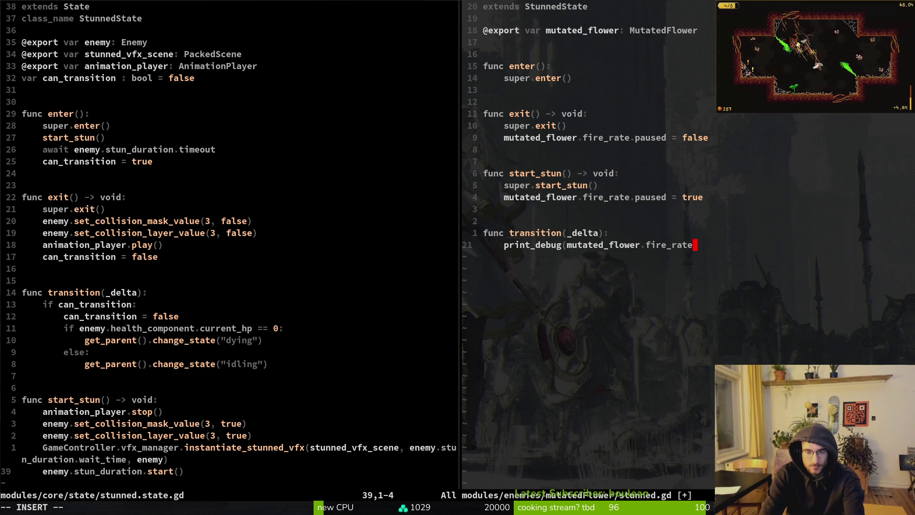
{"action": "type", "text": ")"}
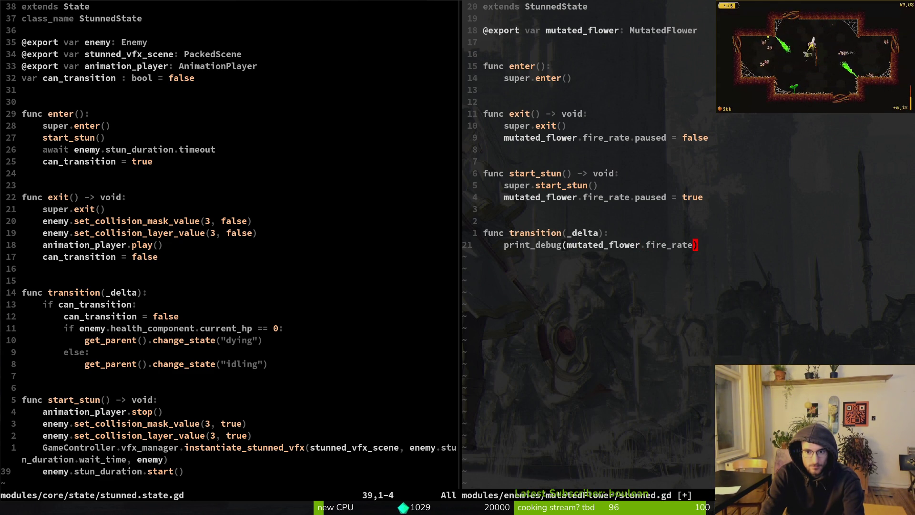
{"action": "type", "text": "paused"}
{"action": "key", "text": "Escape"}
{"action": "type", "text": ":write"}
{"action": "key", "text": "Return"}
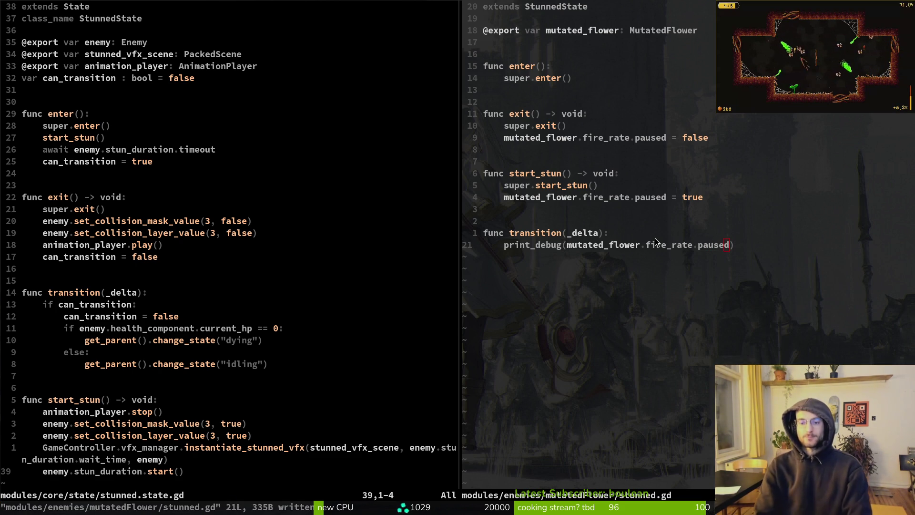
{"action": "key", "text": "alt+Tab"}
{"action": "key", "text": "F5"}
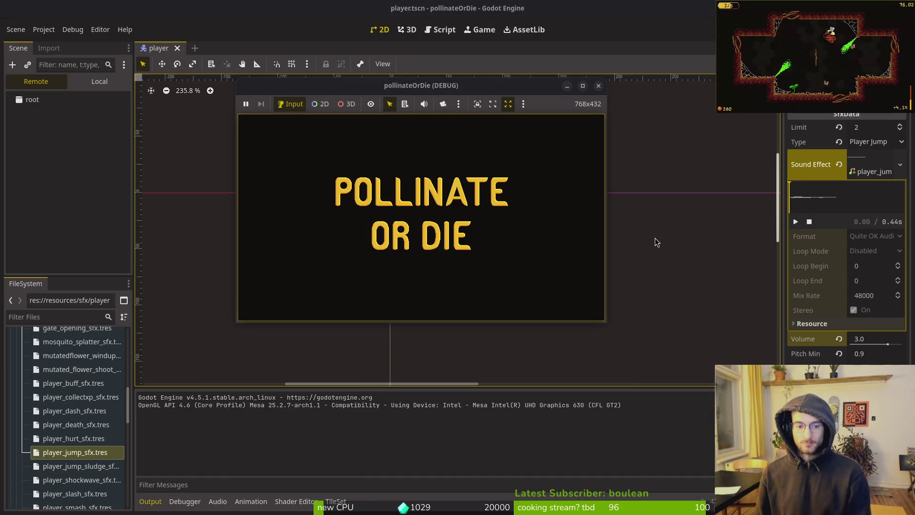
Enter the hive from the title screen and briefly open the pause settings.
{"action": "key", "text": "Return"}
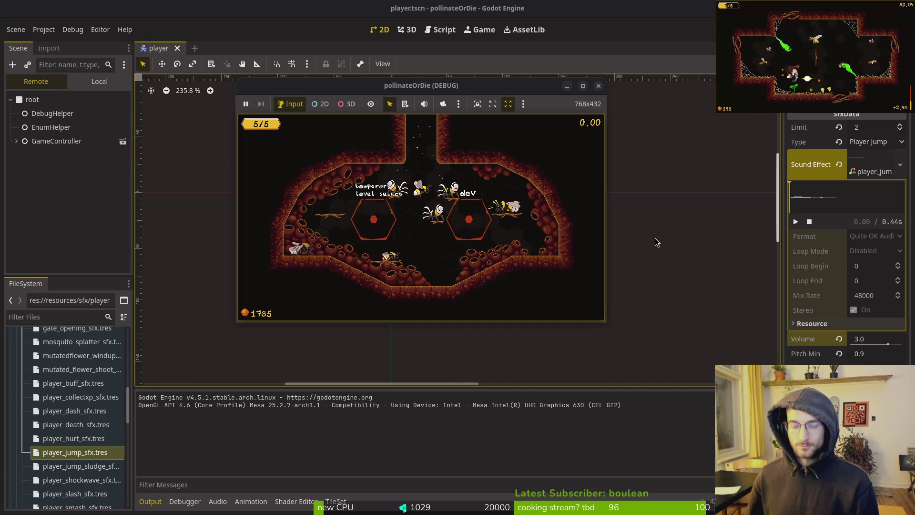
{"action": "key", "text": "Escape"}
{"action": "key", "text": "Return"}
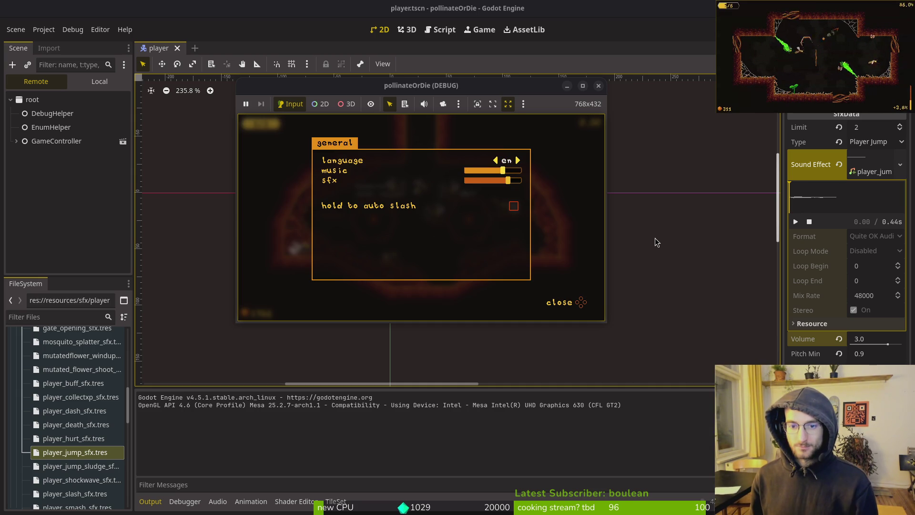
{"action": "key", "text": "Escape"}
{"action": "key", "text": "Escape"}
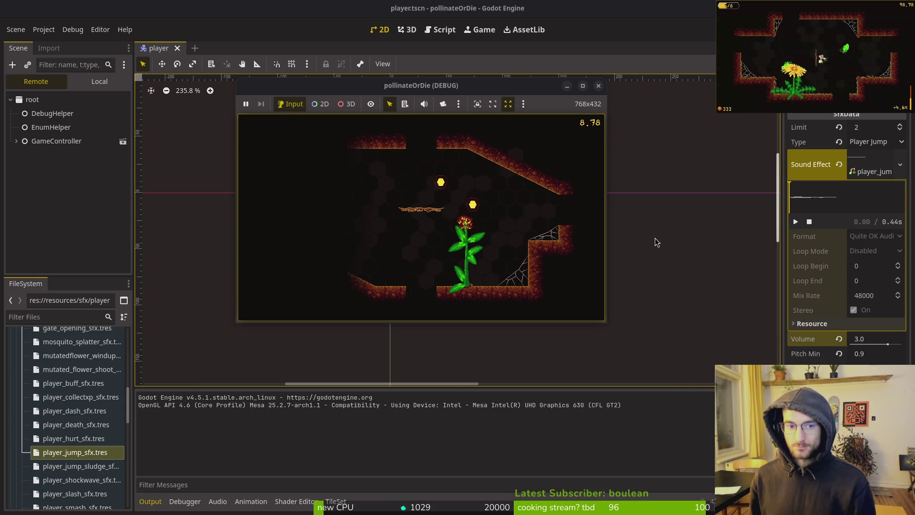
Choose return to hive from the pause menu, play into the desert, then stop the game.
{"action": "key", "text": "Escape"}
{"action": "key", "text": "Down"}
{"action": "key", "text": "Return"}
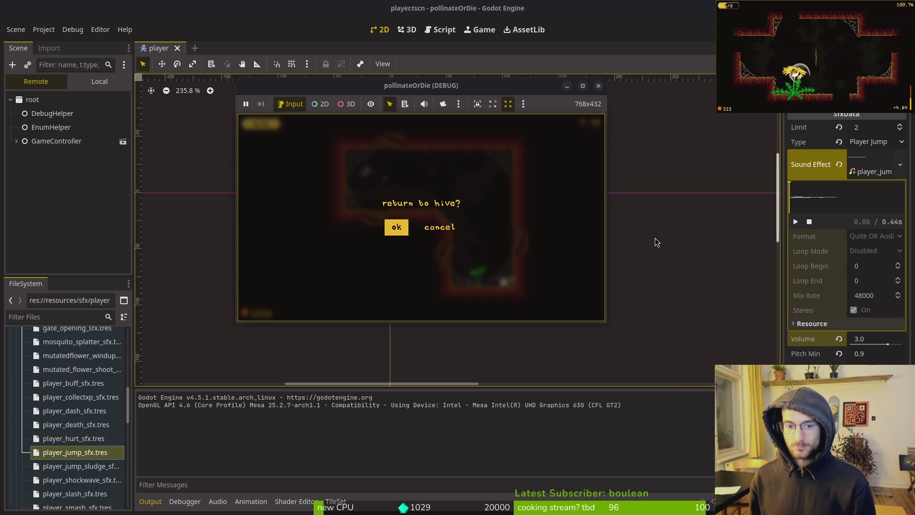
{"action": "key", "text": "Return"}
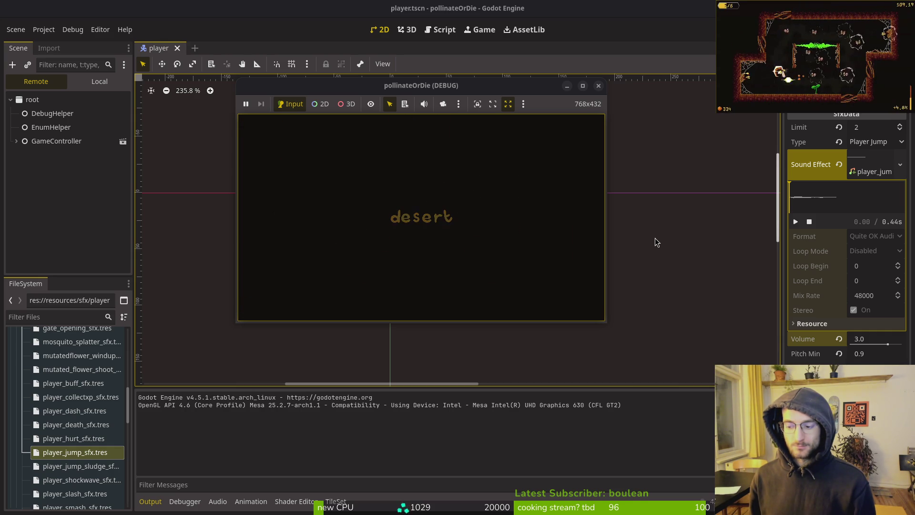
{"action": "left_click", "coordinate": [599, 87]}
Open dying.gd and save and close the stunned.gd split.
{"action": "key", "text": "alt+Tab"}
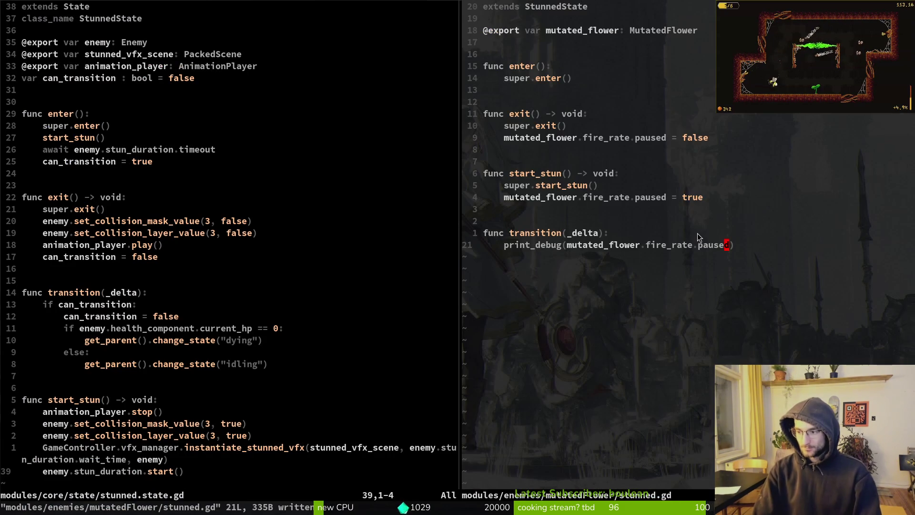
{"action": "key", "text": "ctrl+p"}
{"action": "type", "text": "dying"}
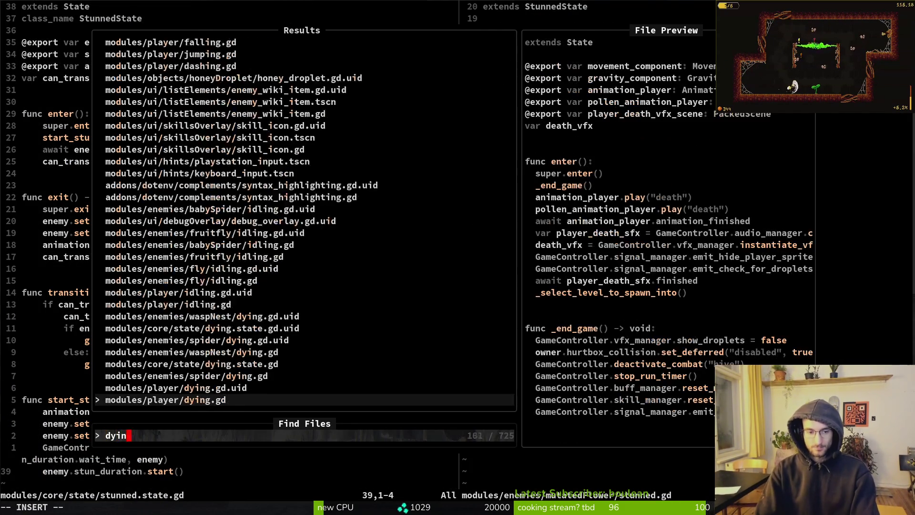
{"action": "key", "text": "Return"}
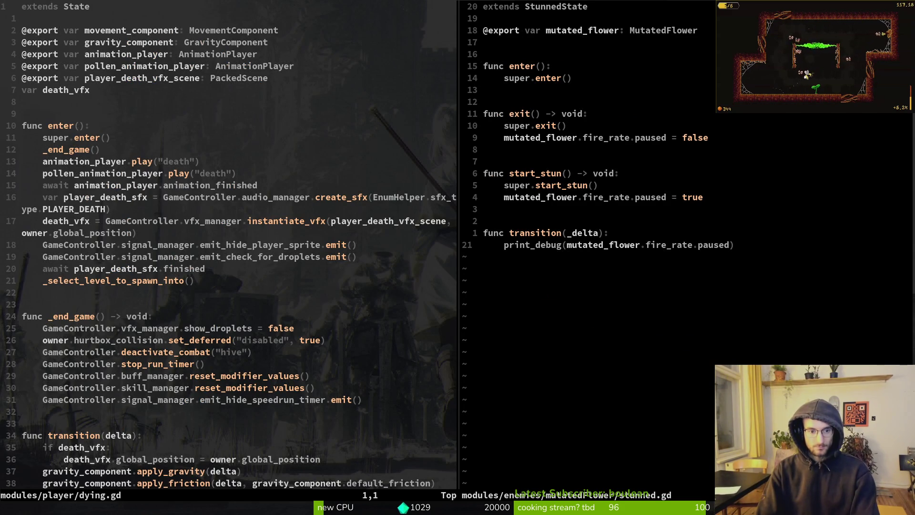
{"action": "key", "text": "ctrl+w"}
{"action": "type", "text": "l:wq"}
{"action": "key", "text": "Return"}
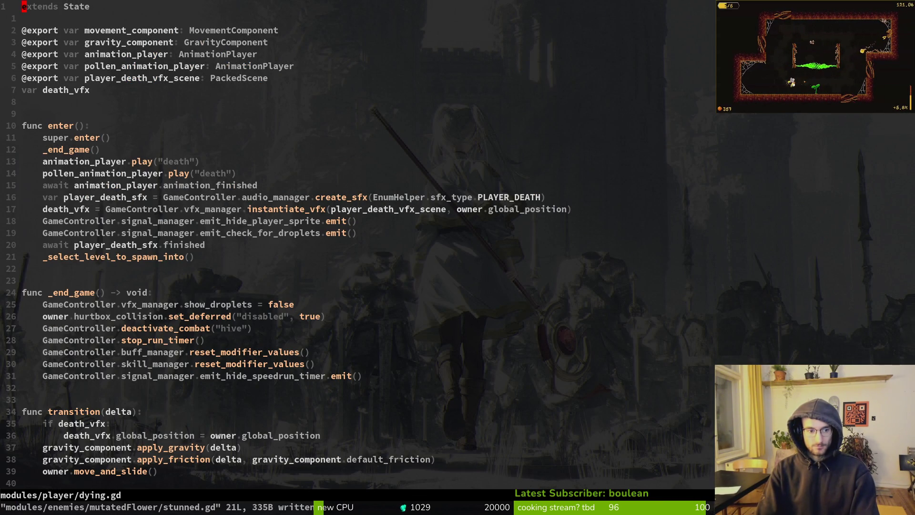
Copy the two modifier reset lines in dying.gd and save it.
{"action": "left_click", "coordinate": [40, 352]}
{"action": "key", "text": "shift+v"}
{"action": "type", "text": "jy"}
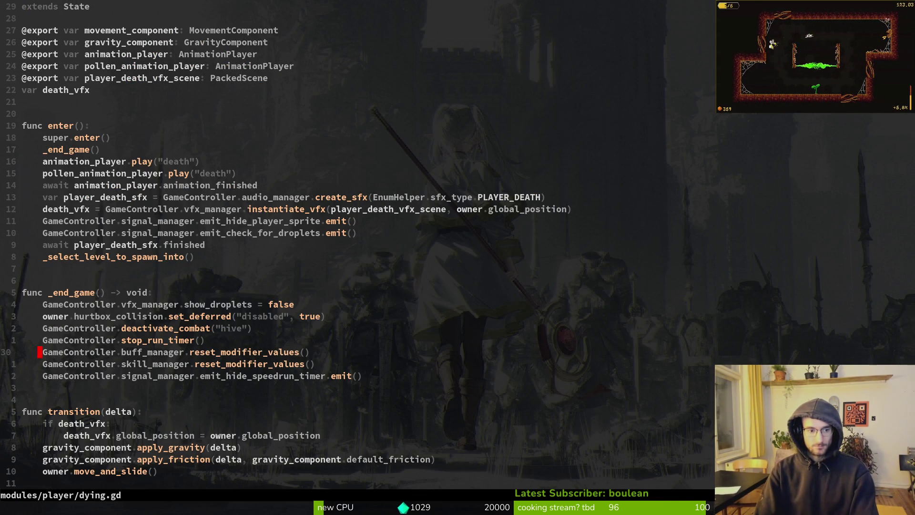
{"action": "type", "text": ":w"}
{"action": "key", "text": "Return"}
{"action": "key", "text": "k"}
{"action": "key", "text": "k"}
{"action": "key", "text": "k"}
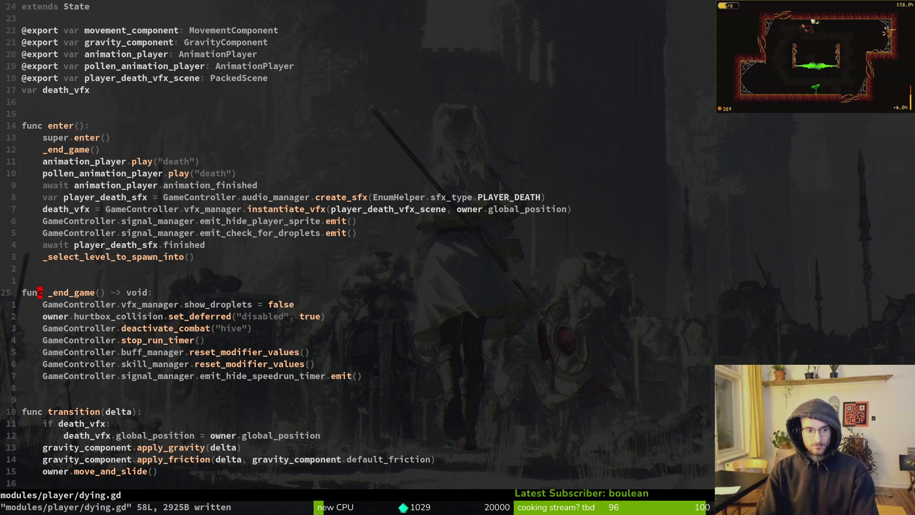
Open pause_overlay.gd in a side split and find the _return_to_hive_callable scene swap.
{"action": "key", "text": "space"}
{"action": "key", "text": "f"}
{"action": "key", "text": "f"}
{"action": "type", "text": "puase"}
{"action": "key", "text": "ctrl+v"}
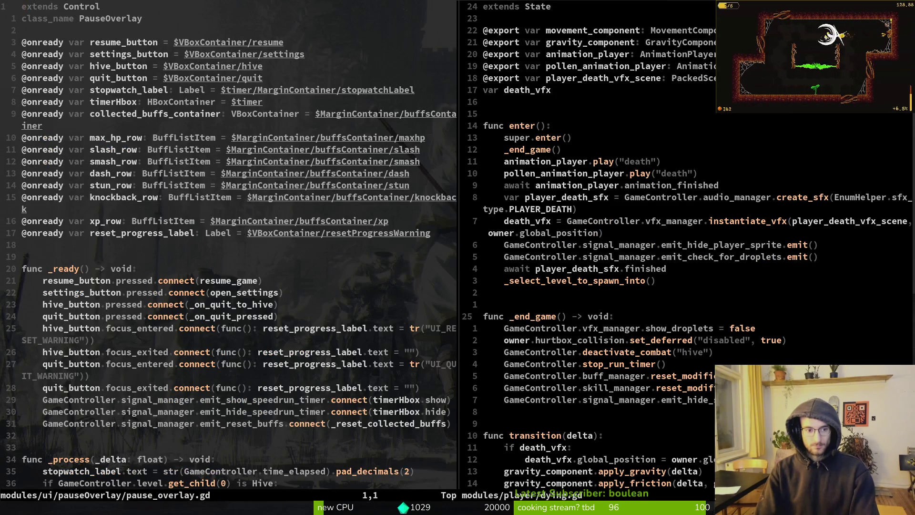
{"action": "key", "text": "ctrl+d"}
{"action": "key", "text": "ctrl+d"}
{"action": "key", "text": "ctrl+d"}
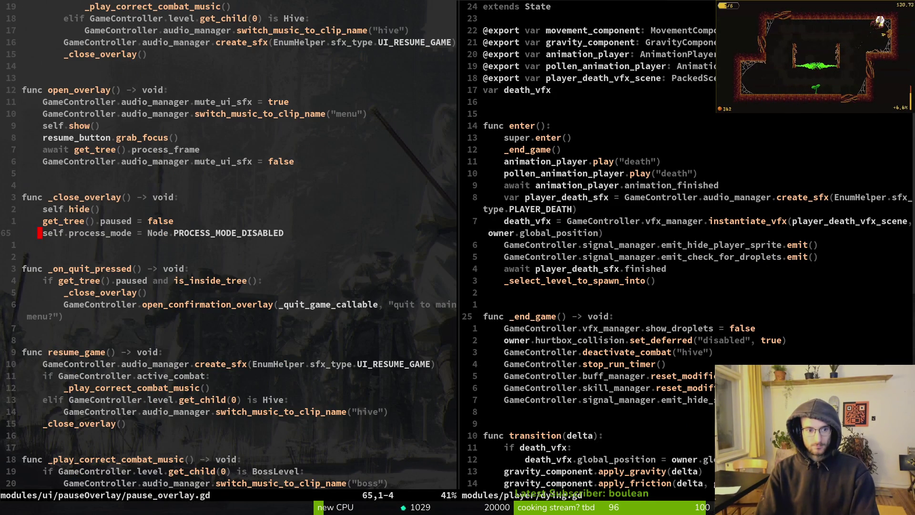
{"action": "key", "text": "ctrl+d"}
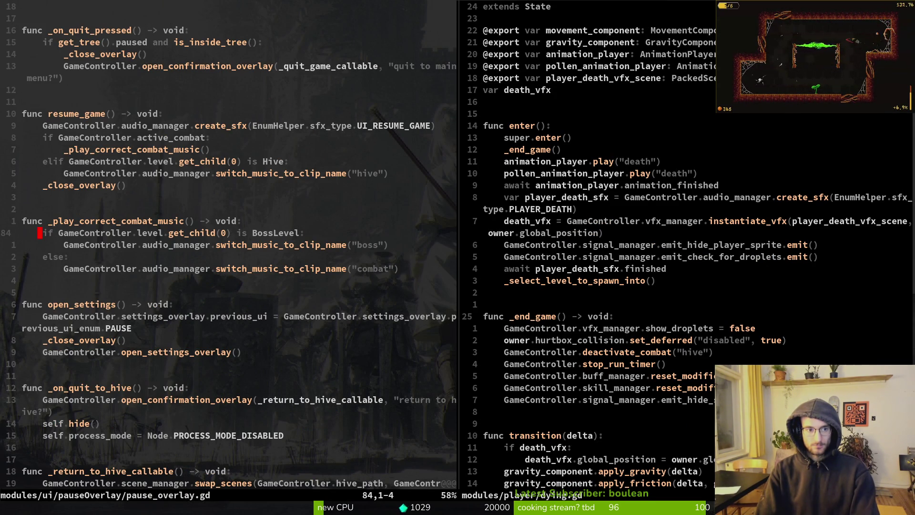
{"action": "key", "text": "j"}
{"action": "key", "text": "j"}
{"action": "key", "text": "j"}
{"action": "key", "text": "k"}
{"action": "key", "text": "k"}
{"action": "key", "text": "k"}
{"action": "key", "text": "k"}
{"action": "key", "text": "k"}
{"action": "key", "text": "j"}
{"action": "key", "text": "j"}
{"action": "key", "text": "j"}
{"action": "key", "text": "shift+v"}
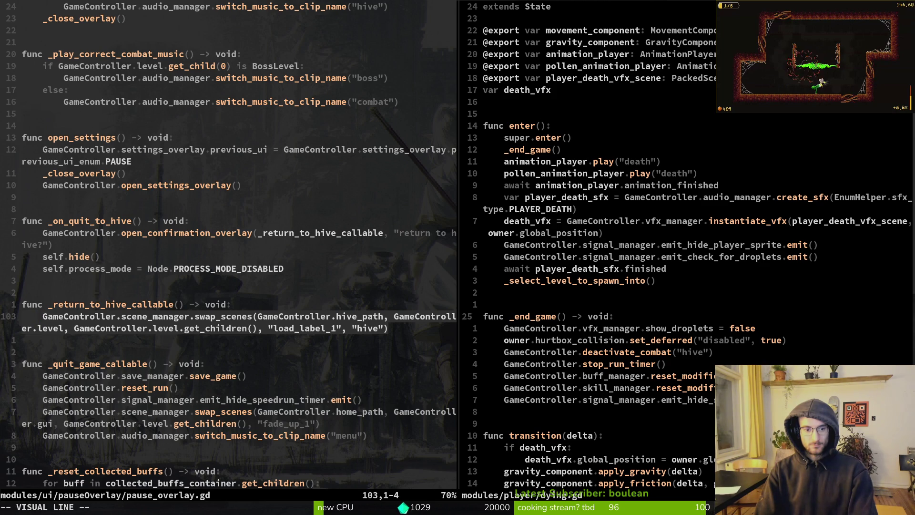
{"action": "key", "text": "Escape"}
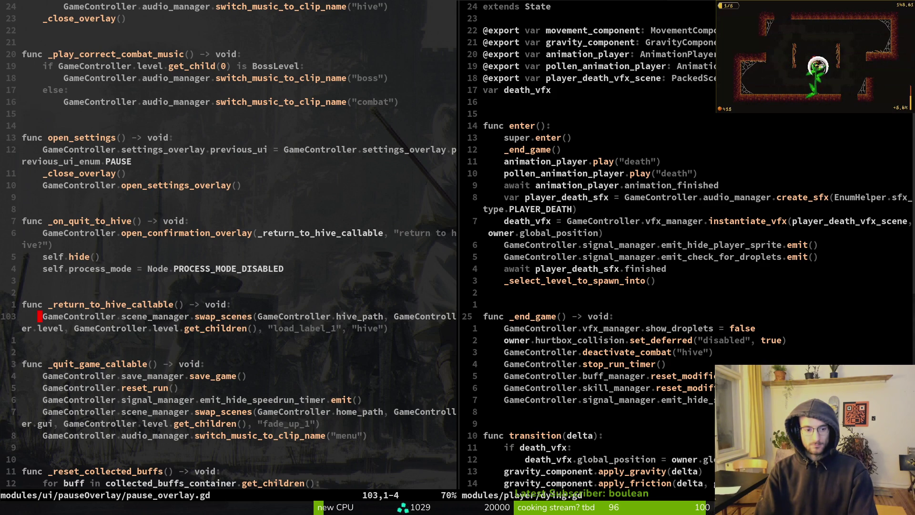
Paste GameController.reset_run() into _on_quit_to_hive and save pause_overlay.gd.
{"action": "key", "text": "j"}
{"action": "key", "text": "j"}
{"action": "key", "text": "j"}
{"action": "key", "text": "w"}
{"action": "key", "text": "w"}
{"action": "key", "text": "w"}
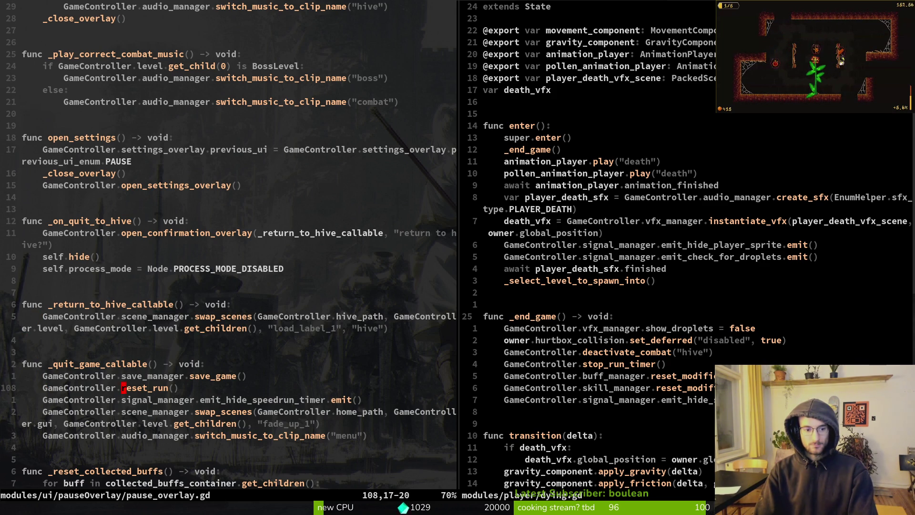
{"action": "key", "text": "shift+v"}
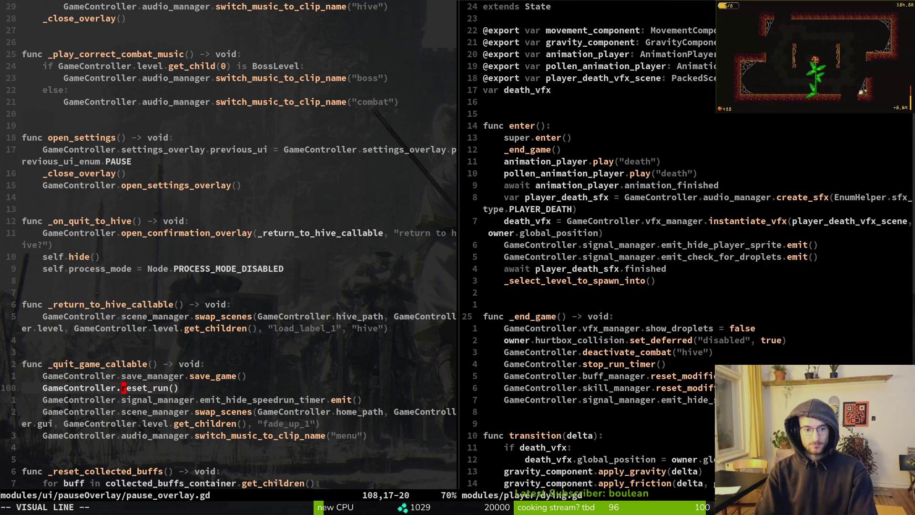
{"action": "key", "text": "j"}
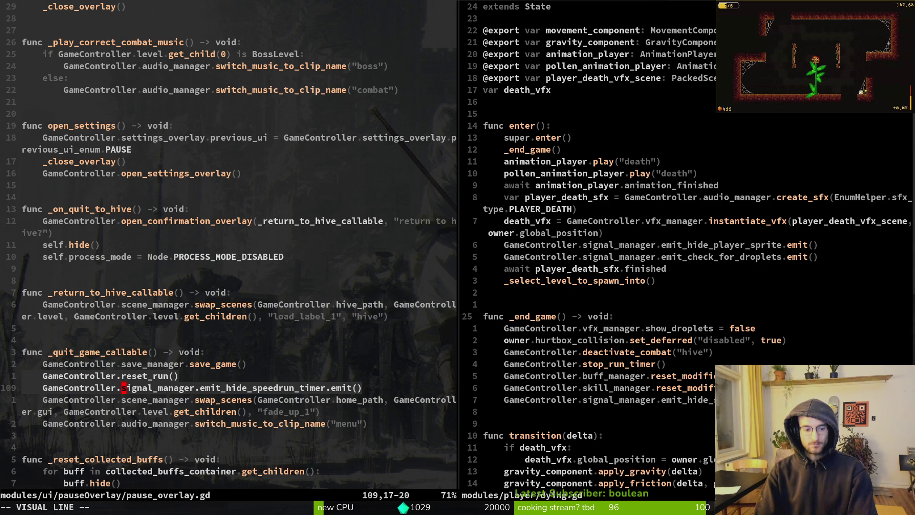
{"action": "key", "text": "y"}
{"action": "key", "text": "k"}
{"action": "key", "text": "k"}
{"action": "key", "text": "k"}
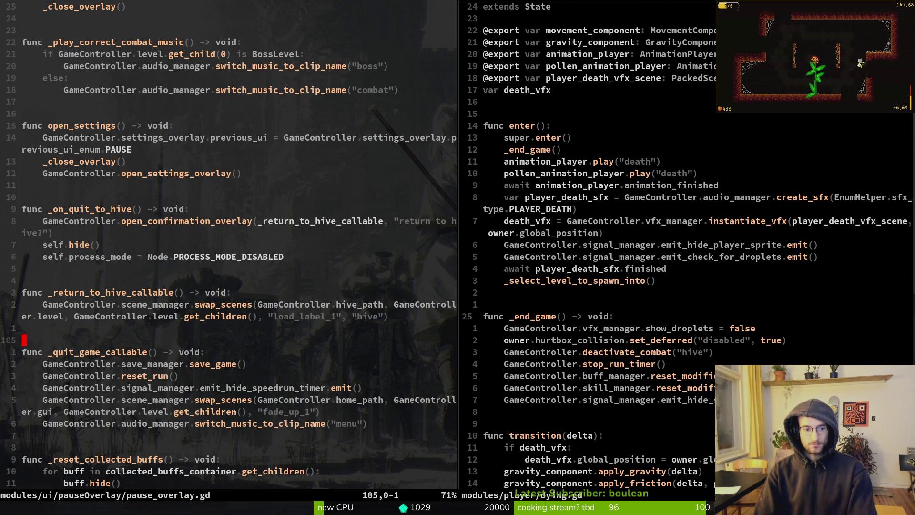
{"action": "key", "text": "k"}
{"action": "key", "text": "k"}
{"action": "key", "text": "k"}
{"action": "type", "text": "P:w"}
{"action": "key", "text": "Return"}
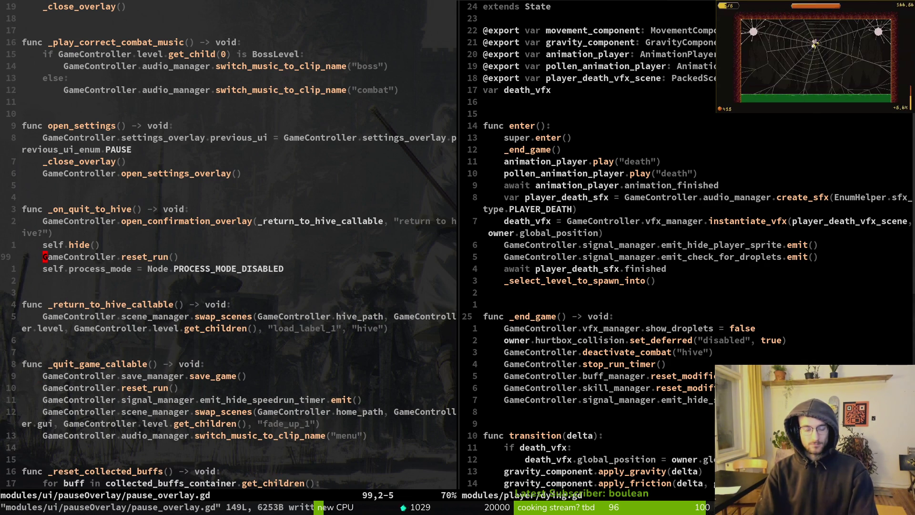
Copy the buff and skill modifier reset lines from dying.gd.
{"action": "key", "text": "l"}
{"action": "key", "text": "ctrl+w"}
{"action": "key", "text": "l"}
{"action": "key", "text": "j"}
{"action": "key", "text": "j"}
{"action": "key", "text": "j"}
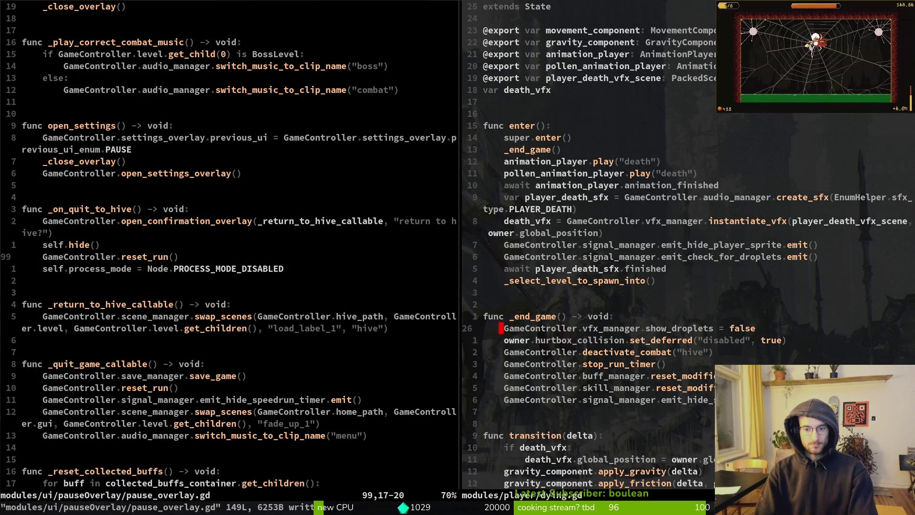
{"action": "key", "text": "j"}
{"action": "key", "text": "V"}
{"action": "key", "text": "j"}
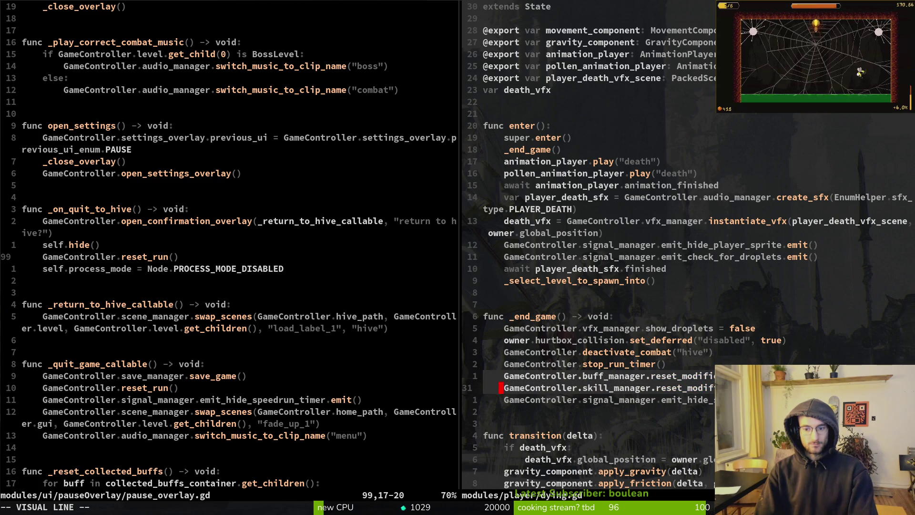
{"action": "key", "text": "y"}
{"action": "key", "text": "ctrl+w"}
{"action": "key", "text": "h"}
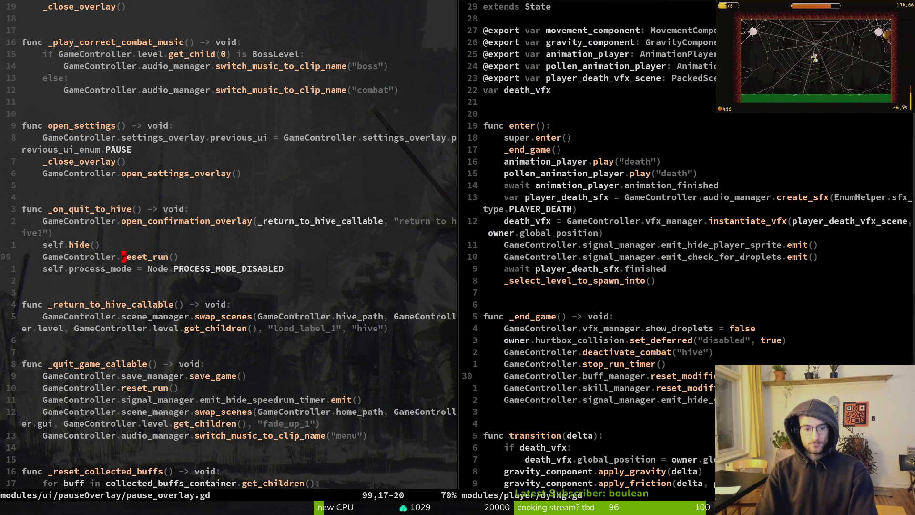
Open home.gd in the left split.
{"action": "key", "text": "ctrl+w"}
{"action": "key", "text": "l"}
{"action": "key", "text": "ctrl+w"}
{"action": "key", "text": "h"}
{"action": "key", "text": "space"}
{"action": "key", "text": "f"}
{"action": "key", "text": "f"}
{"action": "type", "text": "e"}
{"action": "key", "text": "Return"}
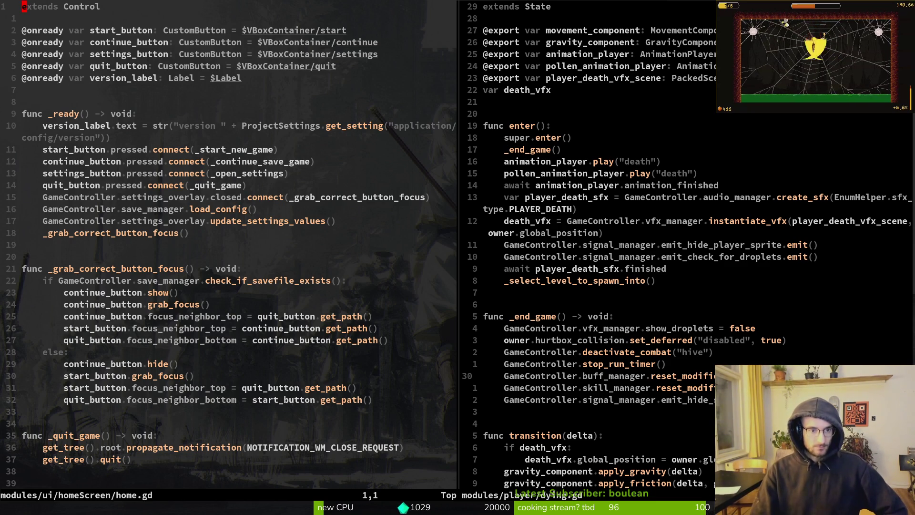
Check the reset_run line in hive.gd, then go back to home.gd.
{"action": "key", "text": "j"}
{"action": "key", "text": "j"}
{"action": "key", "text": "j"}
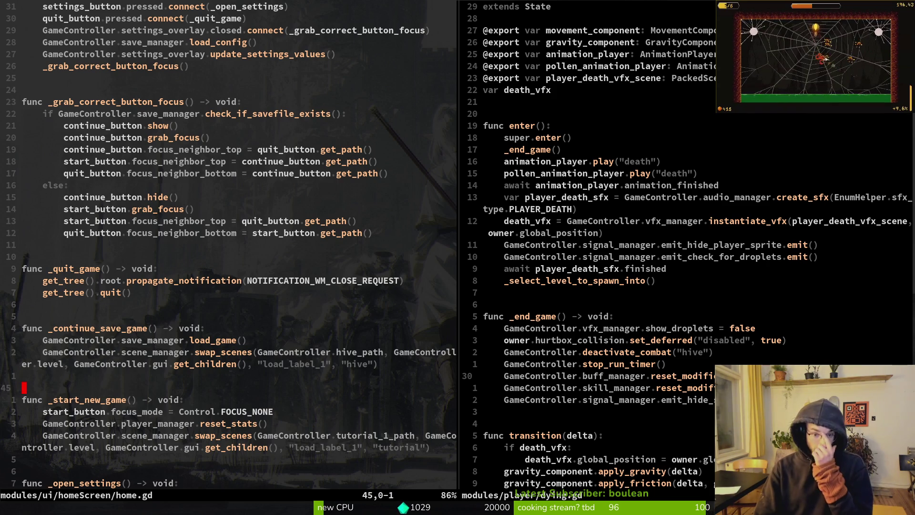
{"action": "key", "text": "space"}
{"action": "key", "text": "f"}
{"action": "key", "text": "f"}
{"action": "type", "text": "hive"}
{"action": "key", "text": "Return"}
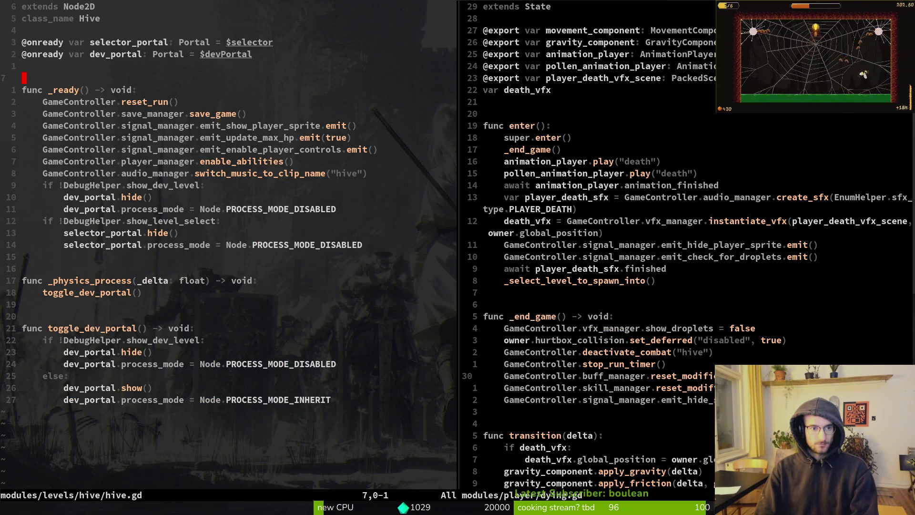
{"action": "key", "text": "shift+v"}
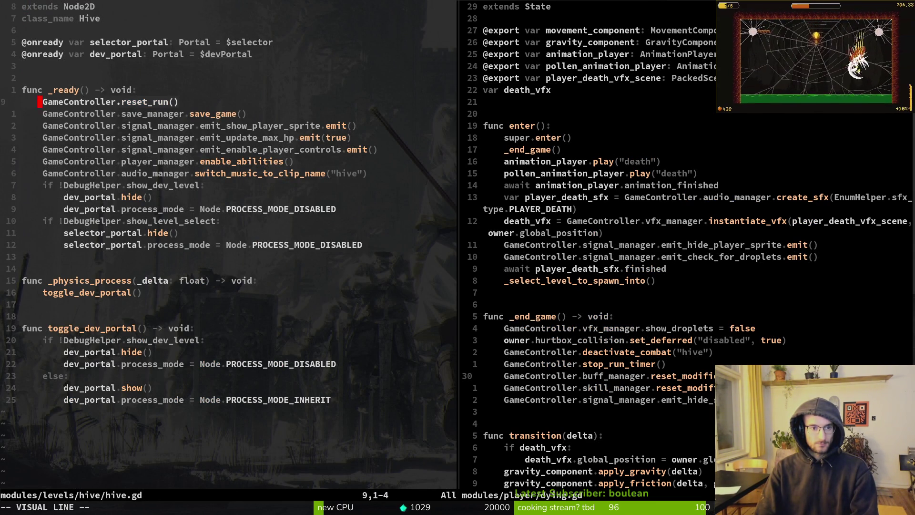
{"action": "key", "text": "y"}
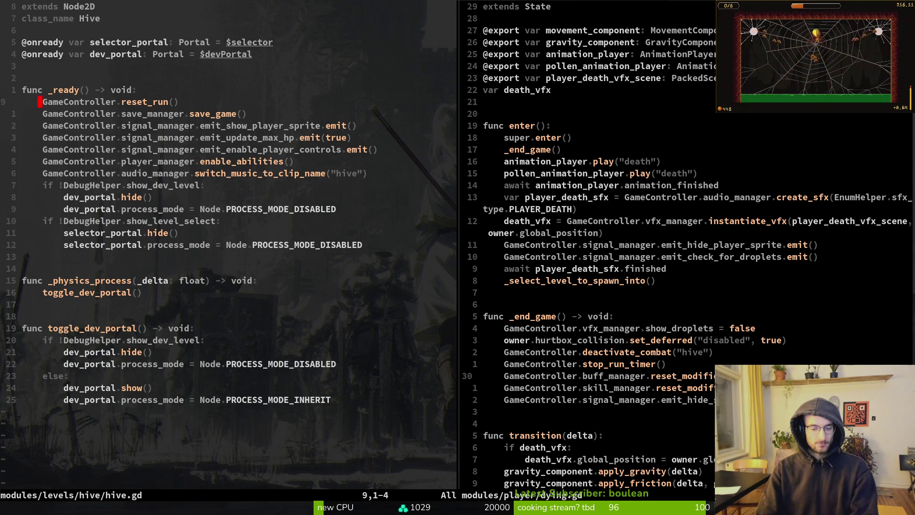
{"action": "key", "text": "ctrl+6"}
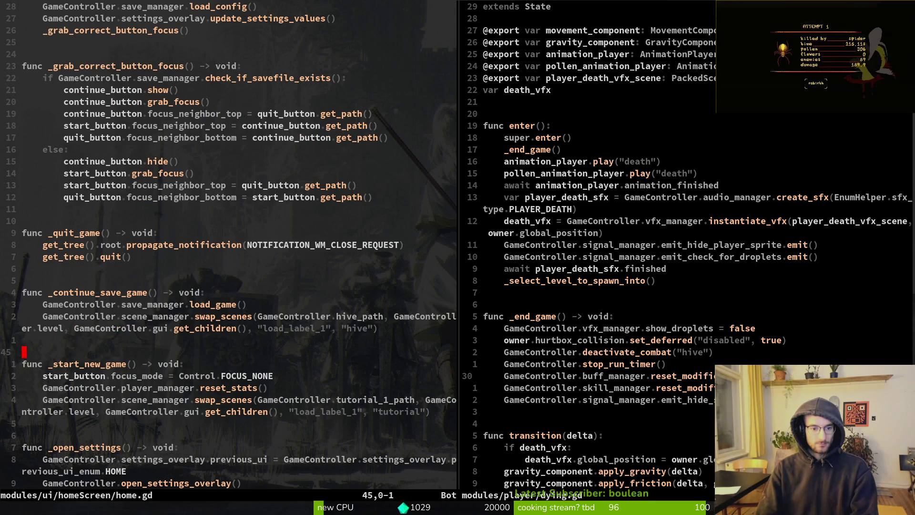
Paste the two modifier reset lines into _start_new_game above reset_stats and save home.gd.
{"action": "key", "text": "ctrl+l"}
{"action": "key", "text": "shift+v"}
{"action": "key", "text": "j"}
{"action": "key", "text": "y"}
{"action": "key", "text": "ctrl+h"}
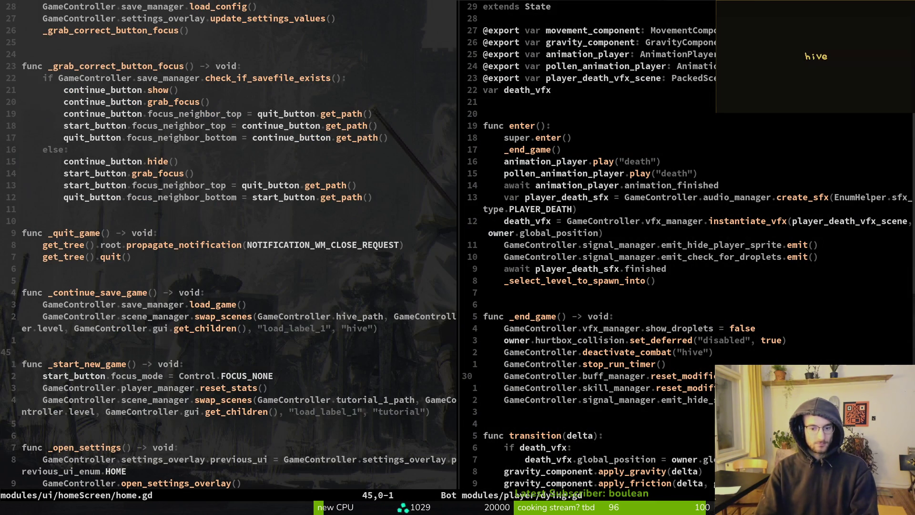
{"action": "key", "text": "j"}
{"action": "key", "text": "p"}
{"action": "key", "text": "shift+v"}
{"action": "key", "text": "j"}
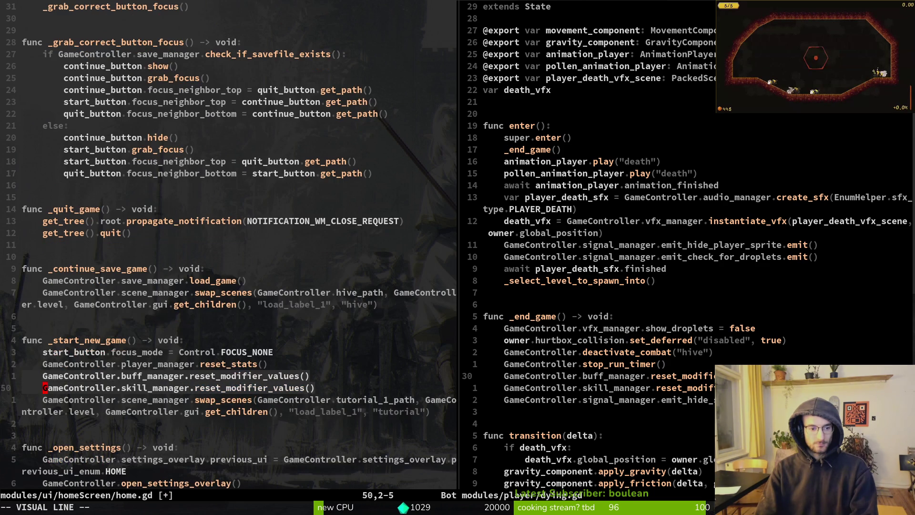
{"action": "key", "text": "shift+k"}
{"action": "key", "text": "Escape"}
{"action": "type", "text": ":w"}
{"action": "key", "text": "Return"}
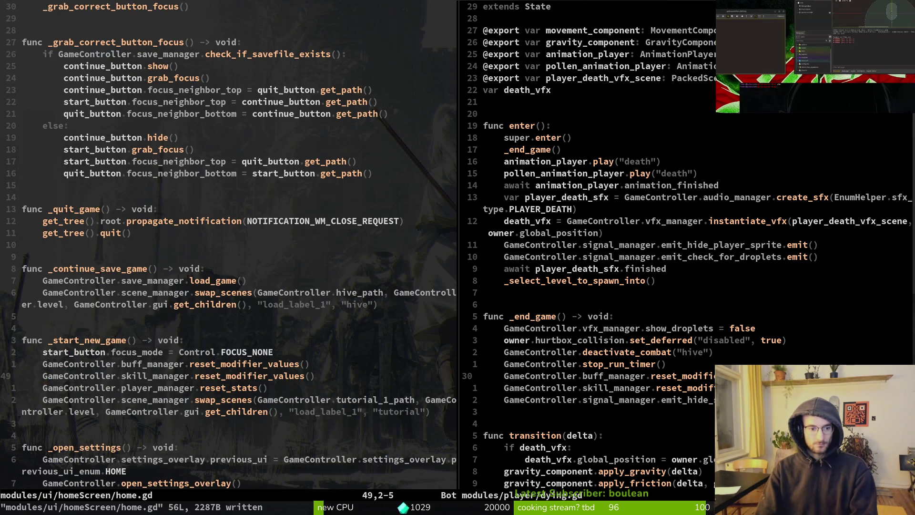
Delete the modifier reset lines from home.gd and save it.
{"action": "type", "text": ":wq"}
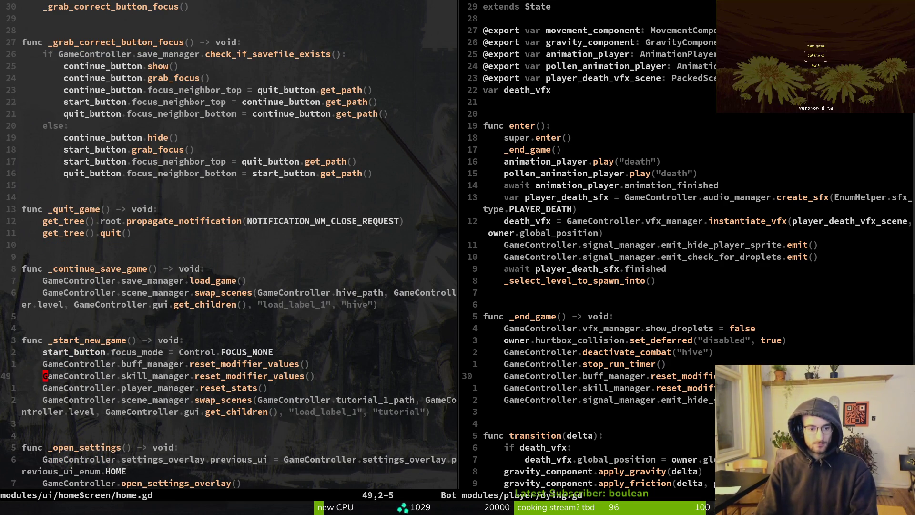
{"action": "key", "text": "shift+v"}
{"action": "type", "text": "kd:w"}
{"action": "key", "text": "Return"}
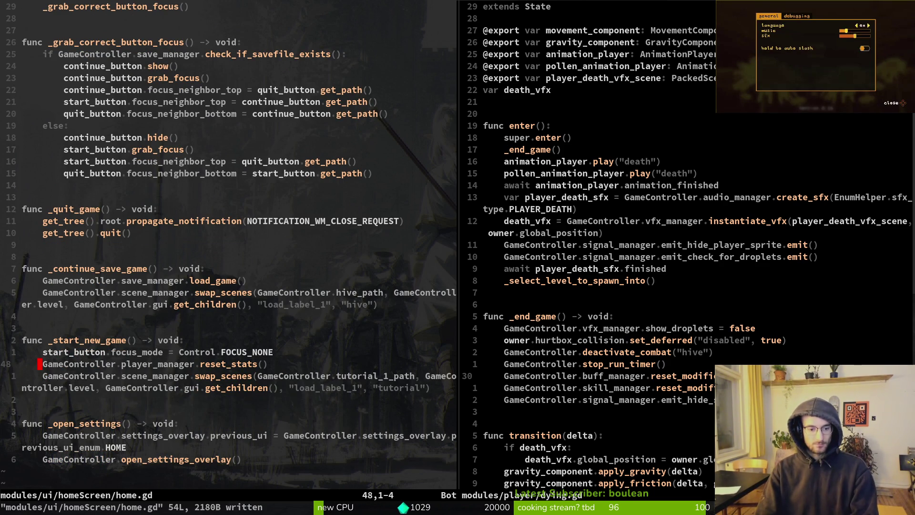
{"action": "key", "text": "ctrl+6"}
{"action": "key", "text": "ctrl+6"}
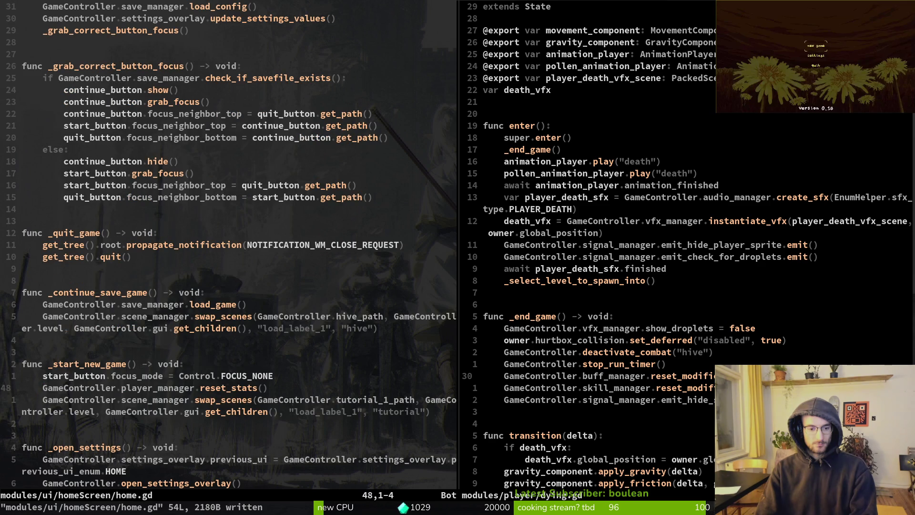
{"action": "key", "text": "u"}
{"action": "key", "text": "ctrl+r"}
{"action": "key", "text": "u"}
{"action": "key", "text": "u"}
Save pause_overlay.gd and launch a fresh playtest in Godot.
{"action": "key", "text": "space"}
{"action": "key", "text": "f"}
{"action": "key", "text": "f"}
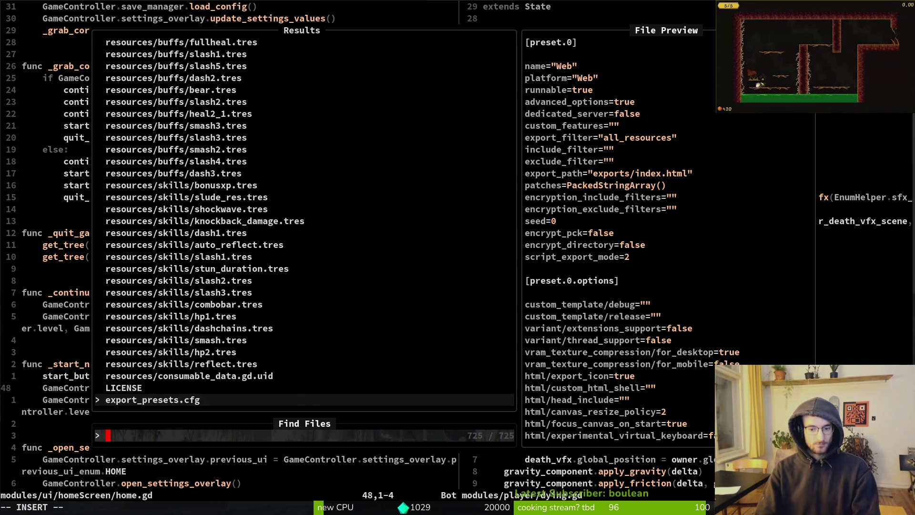
{"action": "type", "text": "pauesover"}
{"action": "key", "text": "Return"}
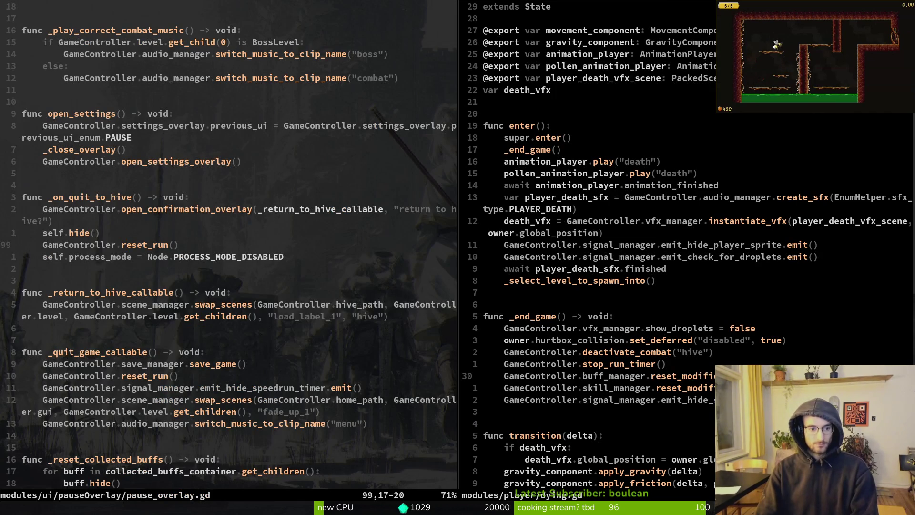
{"action": "key", "text": "ctrl+s"}
{"action": "key", "text": "alt+Tab"}
{"action": "key", "text": "F5"}
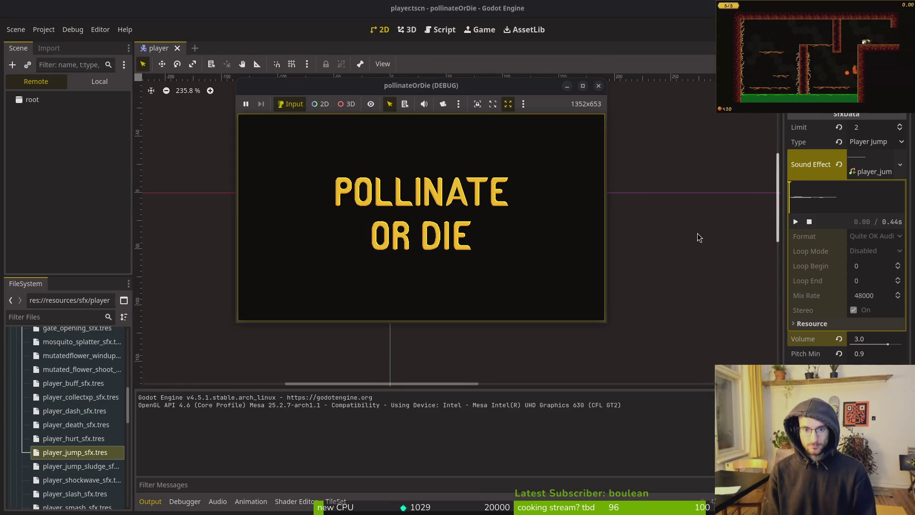
Continue the saved game from the main menu, play while toggling pause with Esc, and end paused.
{"action": "key", "text": "Return"}
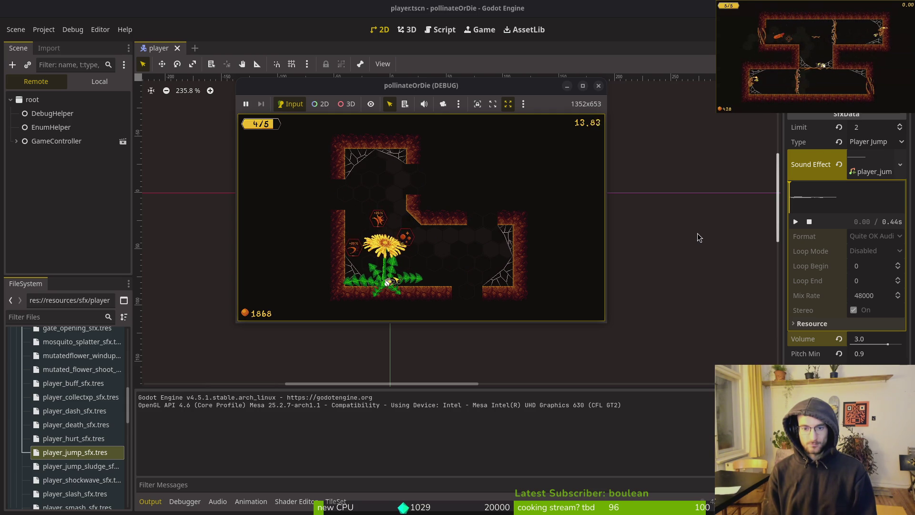
{"action": "key", "text": "Escape"}
{"action": "key", "text": "Escape"}
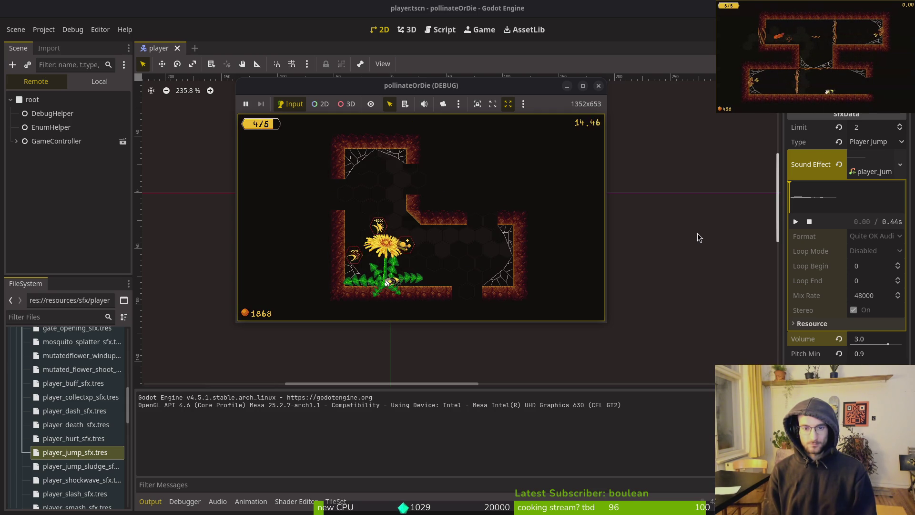
{"action": "key", "text": "Escape"}
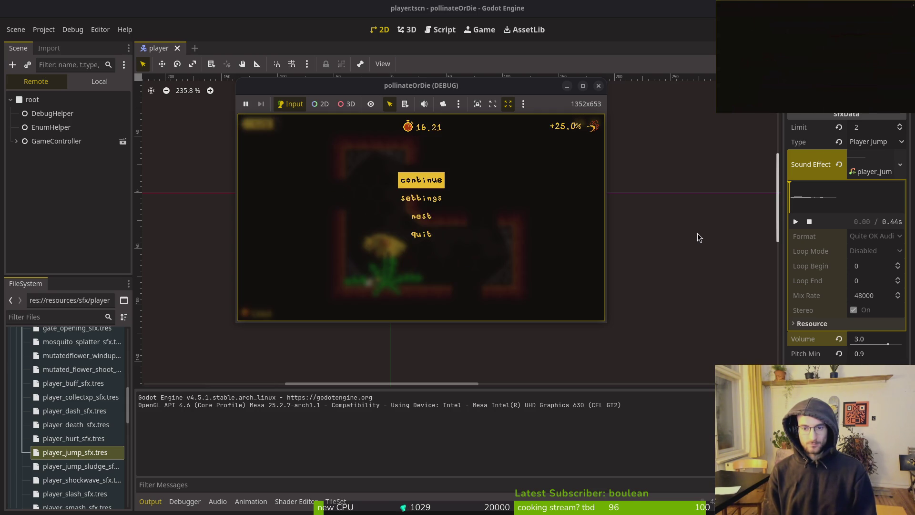
{"action": "key", "text": "Escape"}
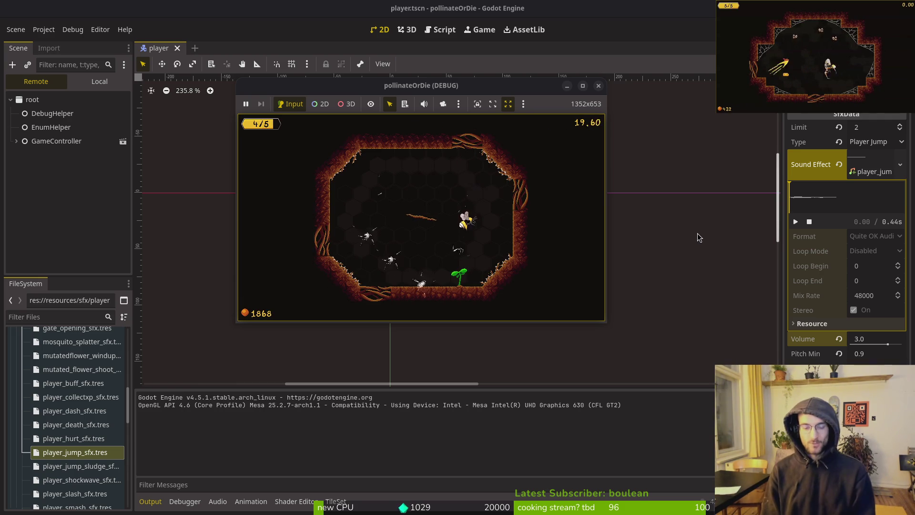
{"action": "key", "text": "Escape"}
Resume the run, fire the shockwave, pause and unpause, then expand GameController in the remote tree.
{"action": "left_click", "coordinate": [699, 237]}
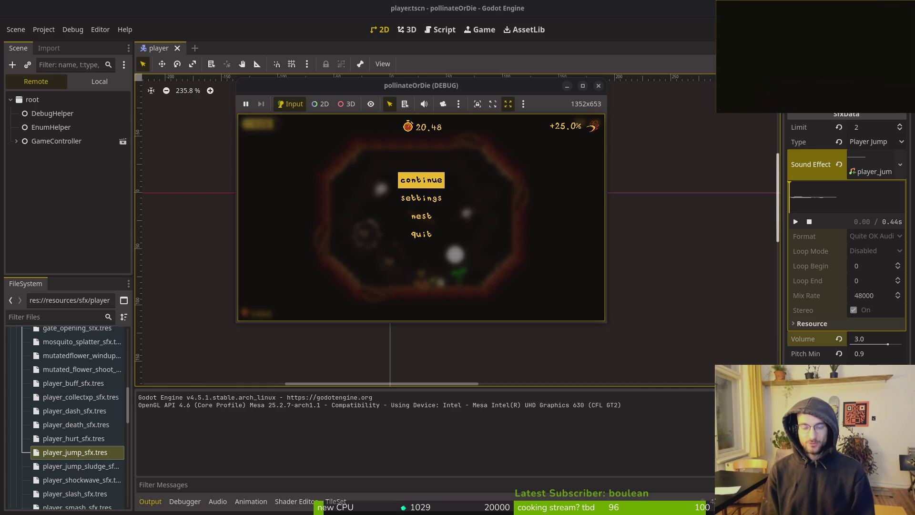
{"action": "key", "text": "Escape"}
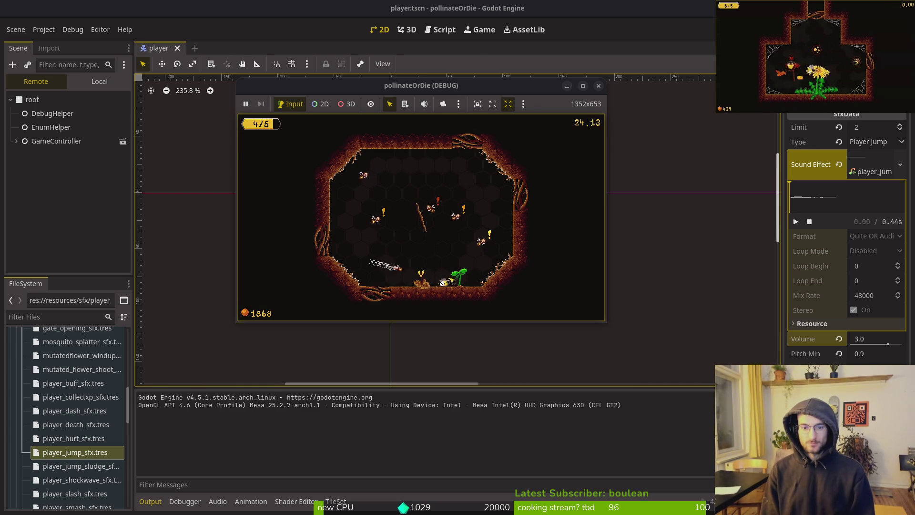
{"action": "key", "text": "space"}
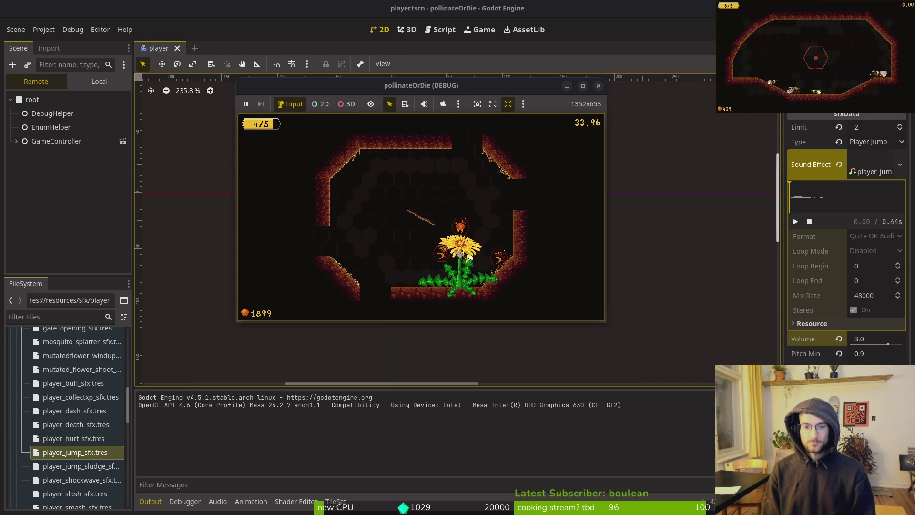
{"action": "key", "text": "Escape"}
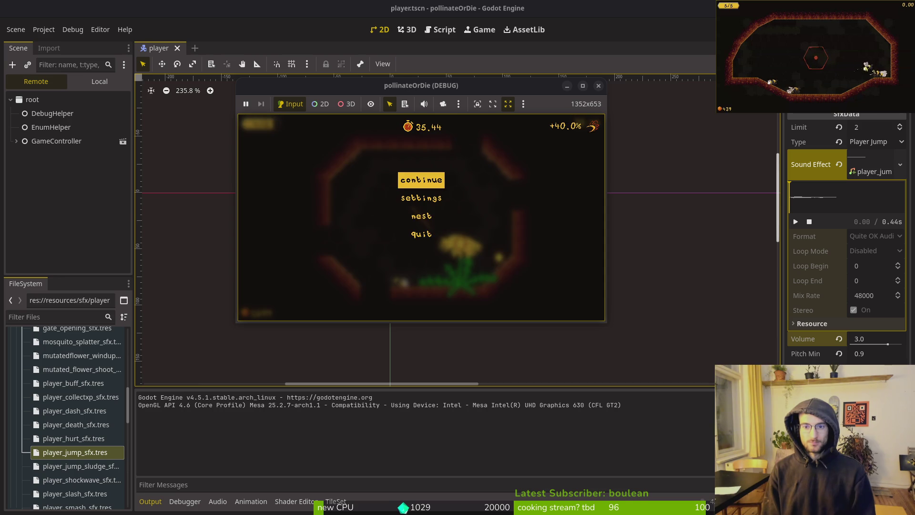
{"action": "key", "text": "Escape"}
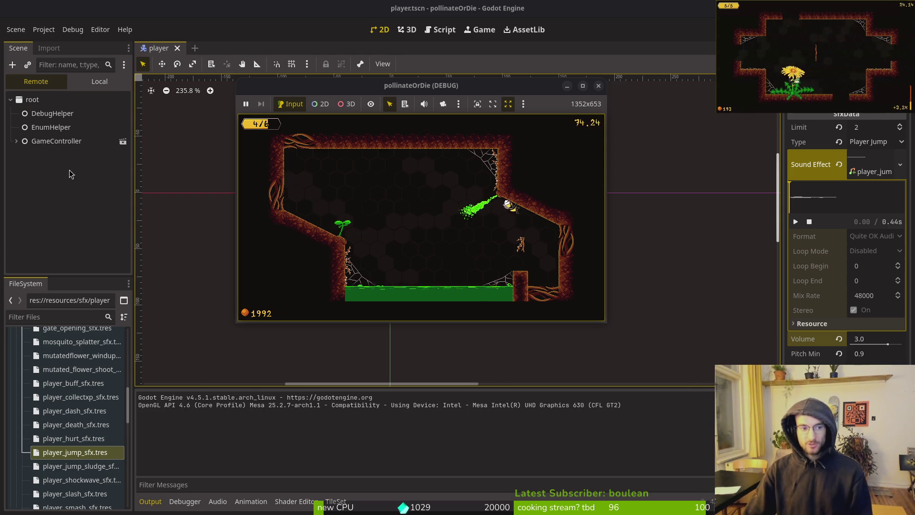
{"action": "left_click", "coordinate": [17, 141]}
Expand the level node and level_2_7 in the remote scene tree.
{"action": "left_click", "coordinate": [22, 196]}
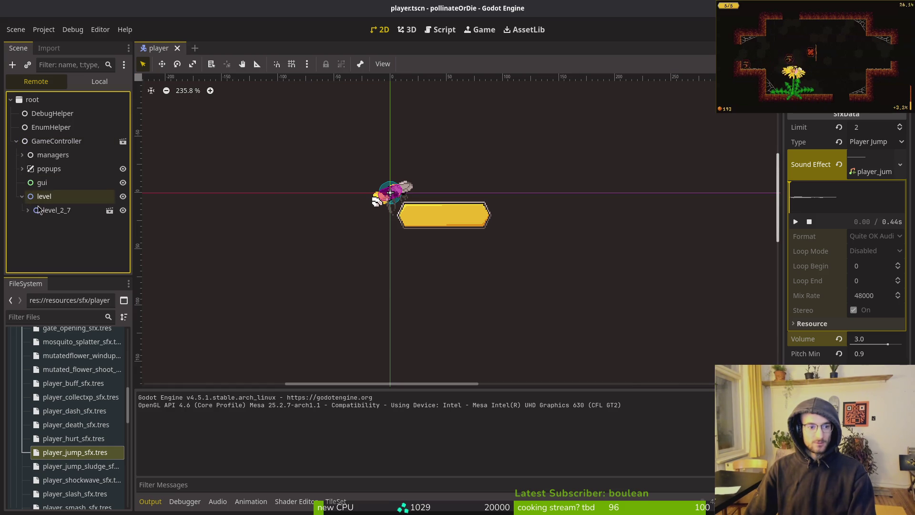
{"action": "left_click", "coordinate": [28, 210]}
{"action": "scroll", "coordinate": [40, 216], "scroll_direction": "down", "scroll_amount": 5}
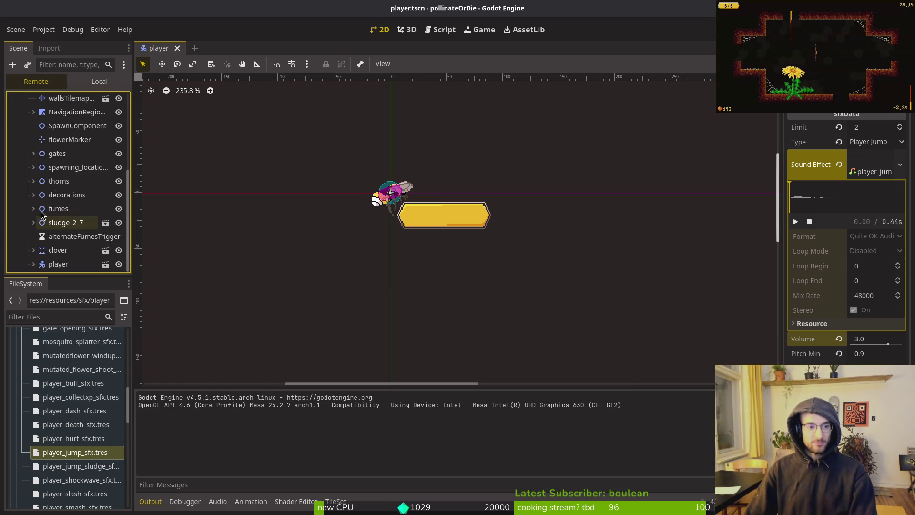
{"action": "scroll", "coordinate": [57, 205], "scroll_direction": "up", "scroll_amount": 4}
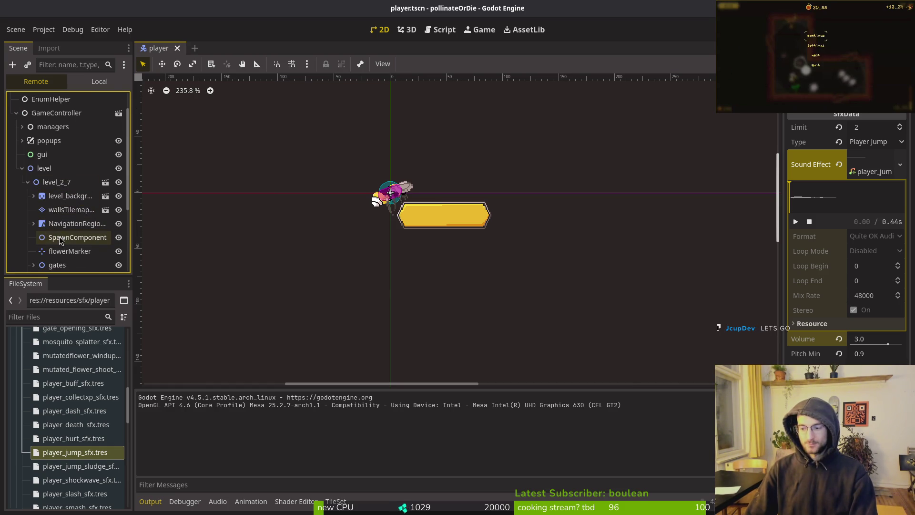
{"action": "scroll", "coordinate": [71, 229], "scroll_direction": "down", "scroll_amount": 3}
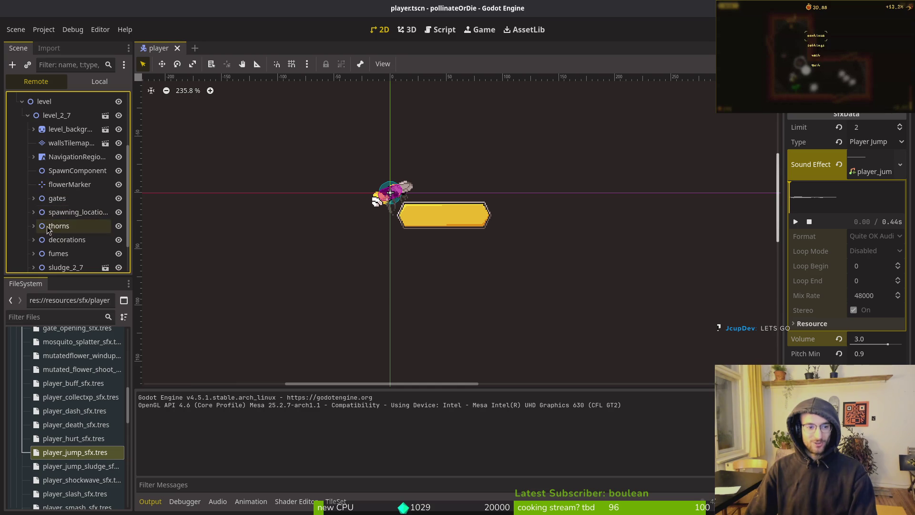
Expand spawning_locations, wave2 and wave1 to reveal the enemy spawners and Mosquito CharacterBody2D, then refocus the game.
{"action": "left_click", "coordinate": [34, 212]}
{"action": "left_click", "coordinate": [40, 240]}
{"action": "scroll", "coordinate": [40, 234], "scroll_direction": "down", "scroll_amount": 3}
{"action": "left_click", "coordinate": [40, 138]}
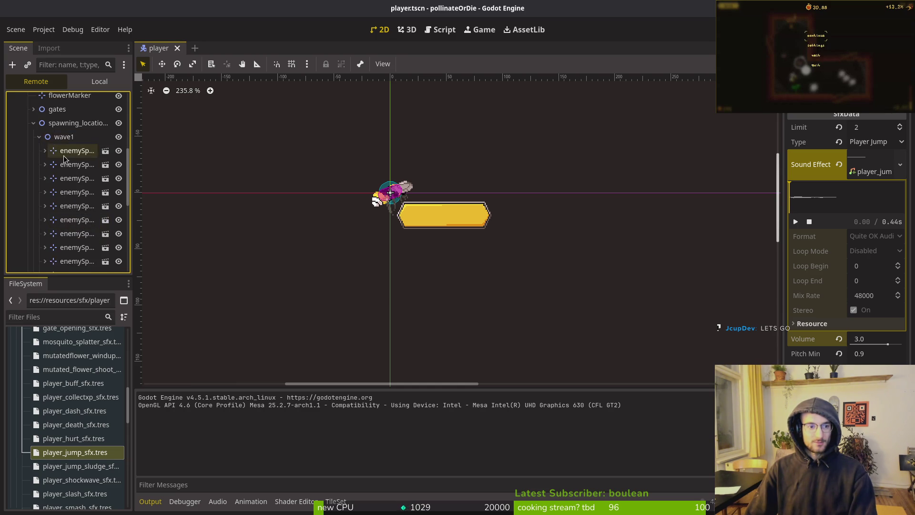
{"action": "scroll", "coordinate": [67, 201], "scroll_direction": "down", "scroll_amount": 2}
{"action": "mouse_move", "coordinate": [71, 224]}
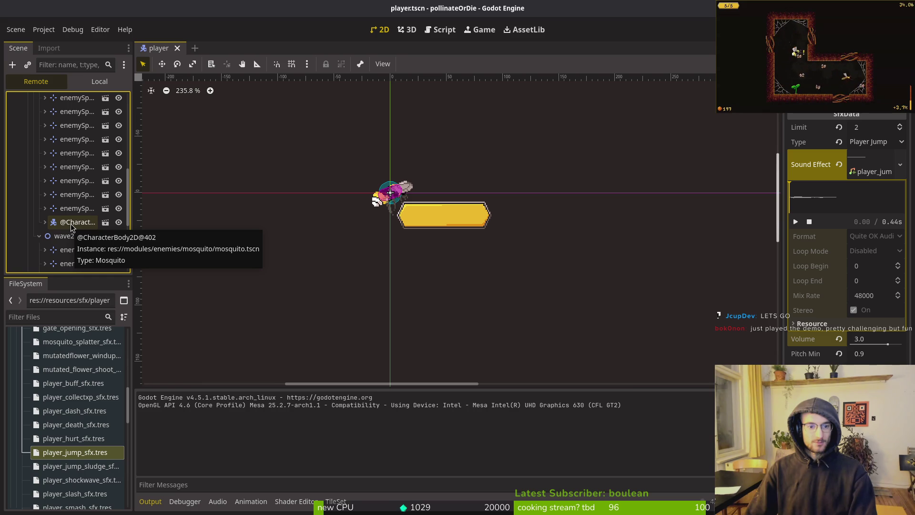
{"action": "scroll", "coordinate": [71, 225], "scroll_direction": "up", "scroll_amount": 2}
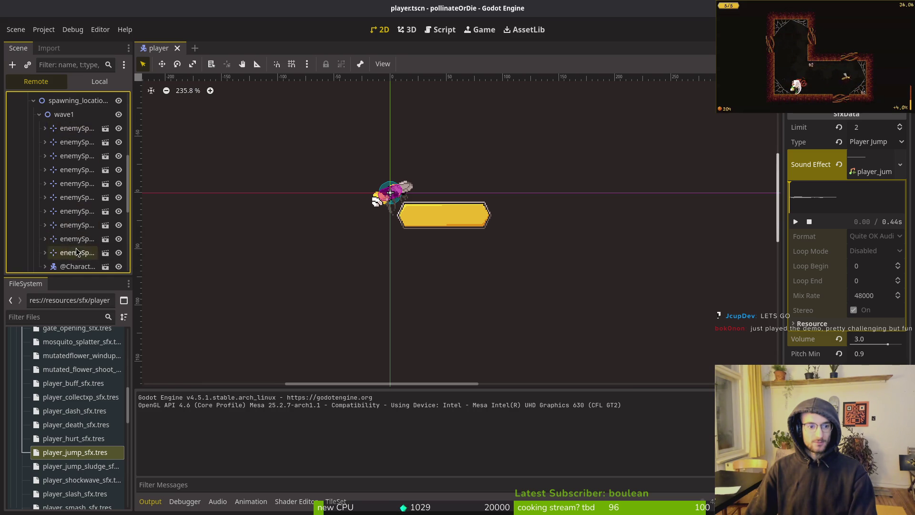
{"action": "scroll", "coordinate": [74, 236], "scroll_direction": "down", "scroll_amount": 3}
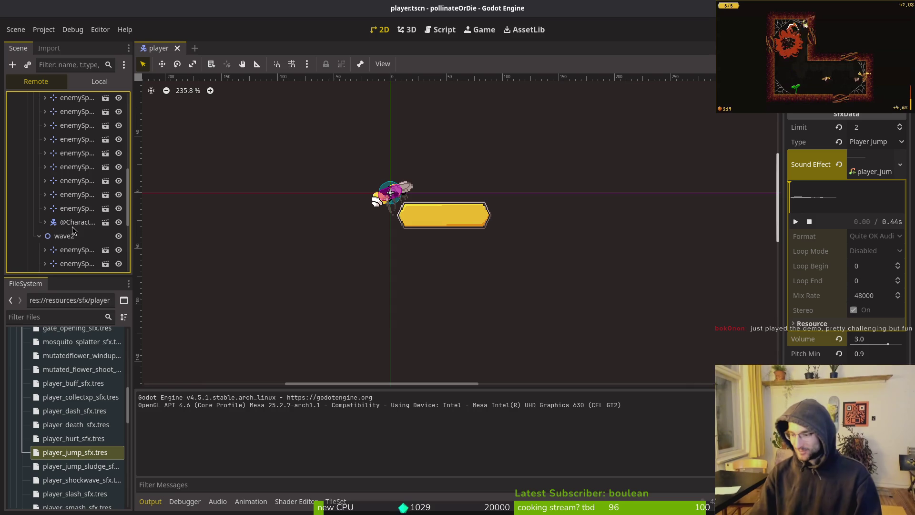
{"action": "key", "text": "alt+Tab"}
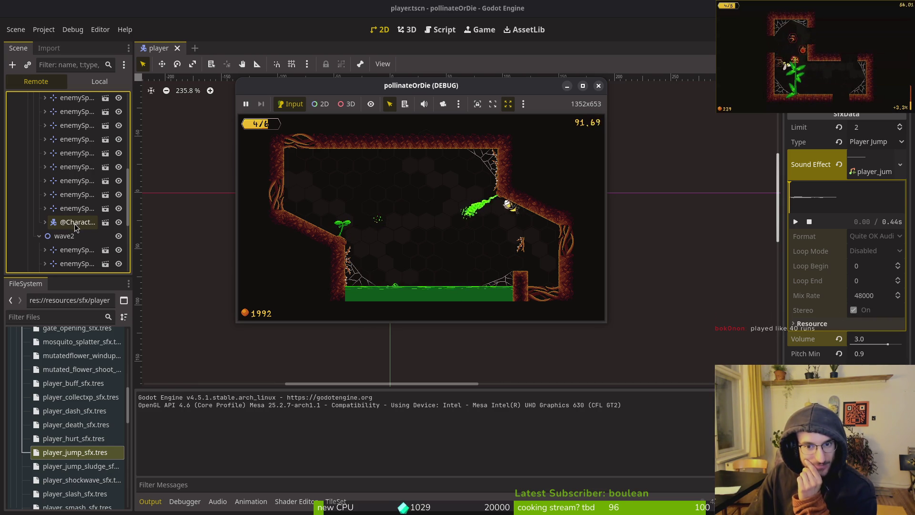
Select the remote Mosquito CharacterBody2D and scroll the Inspector to its Position of -99999, -99999.
{"action": "double_click", "coordinate": [462, 84]}
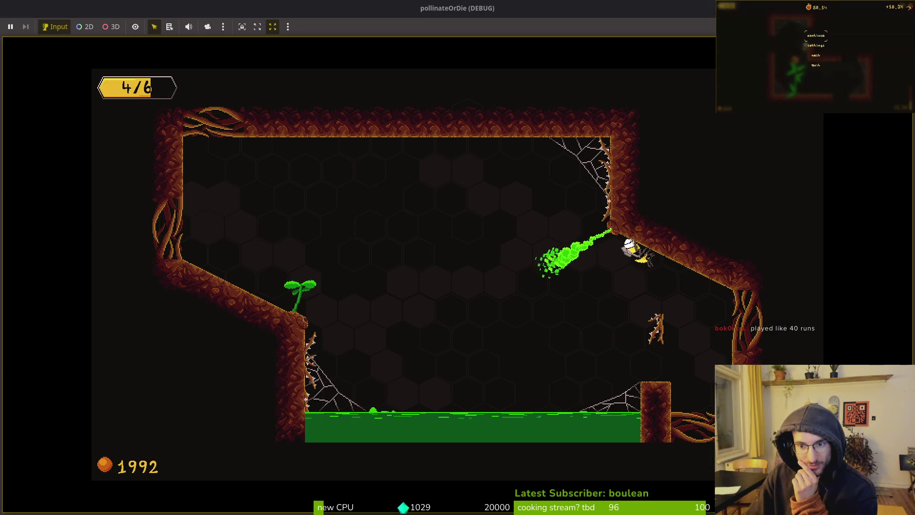
{"action": "double_click", "coordinate": [455, 12]}
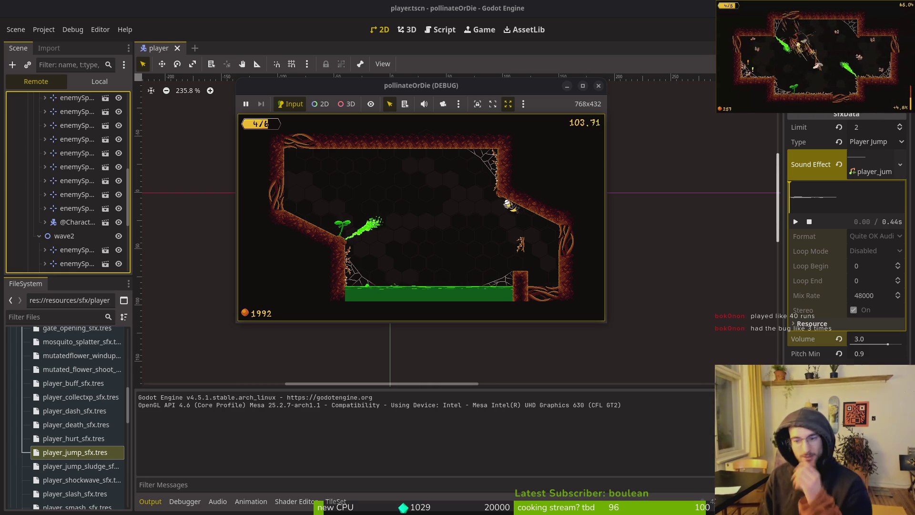
{"action": "left_click", "coordinate": [72, 224]}
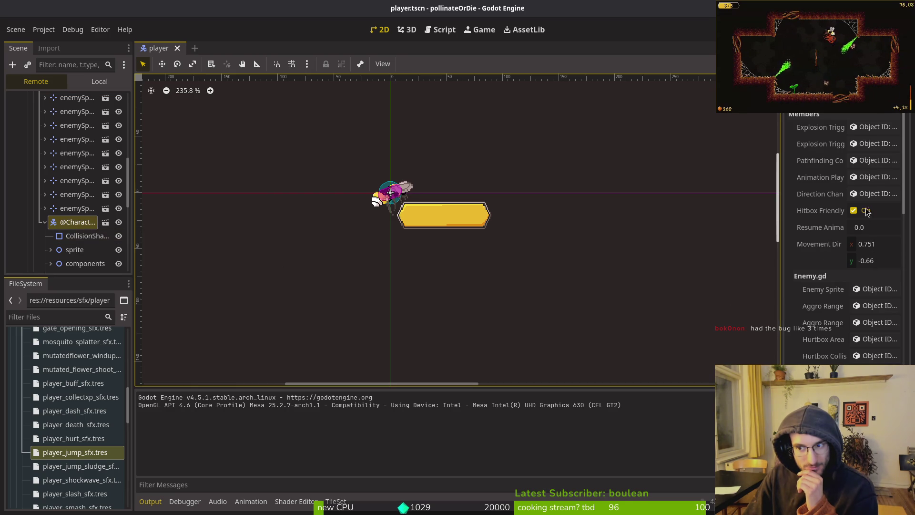
{"action": "scroll", "coordinate": [877, 253], "scroll_direction": "down", "scroll_amount": 5}
{"action": "scroll", "coordinate": [844, 238], "scroll_direction": "down", "scroll_amount": 5}
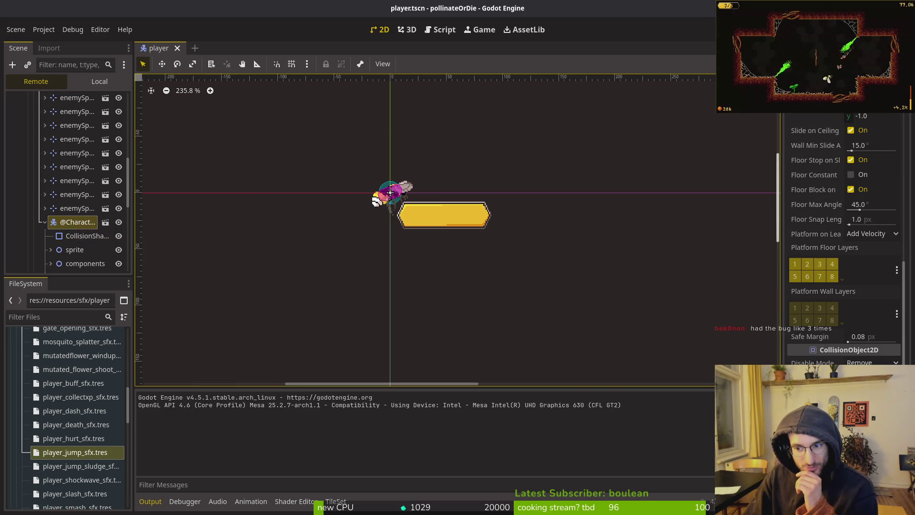
{"action": "scroll", "coordinate": [868, 334], "scroll_direction": "down", "scroll_amount": 5}
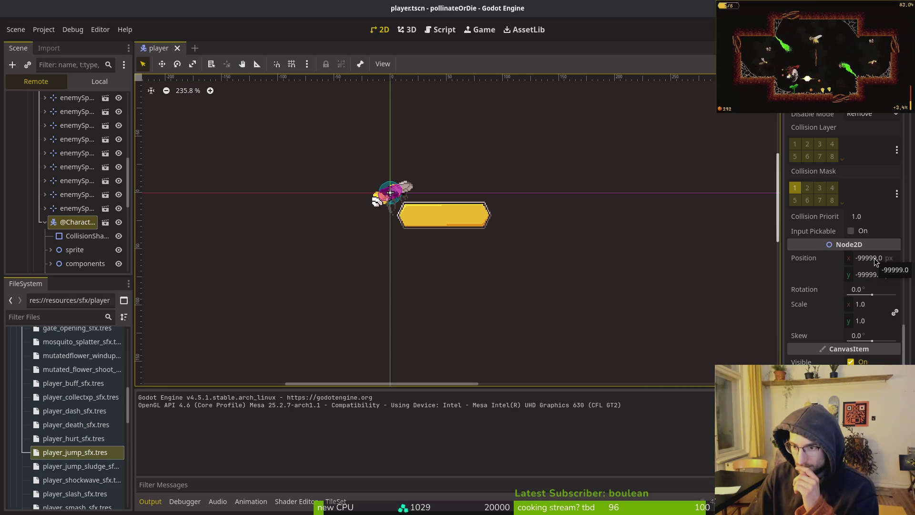
Pause the running game at 111.16, switch debugging to 2D, and enable the editor camera override.
{"action": "key", "text": "alt+Tab"}
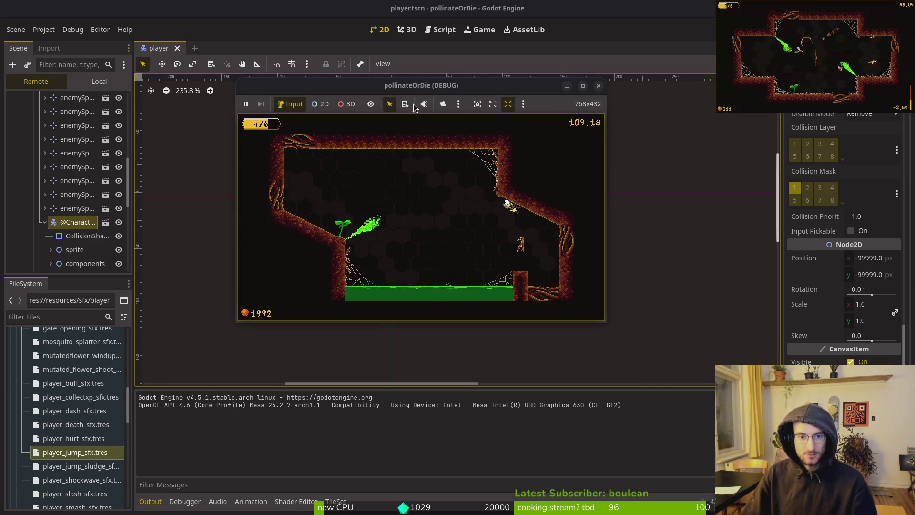
{"action": "left_click", "coordinate": [246, 104]}
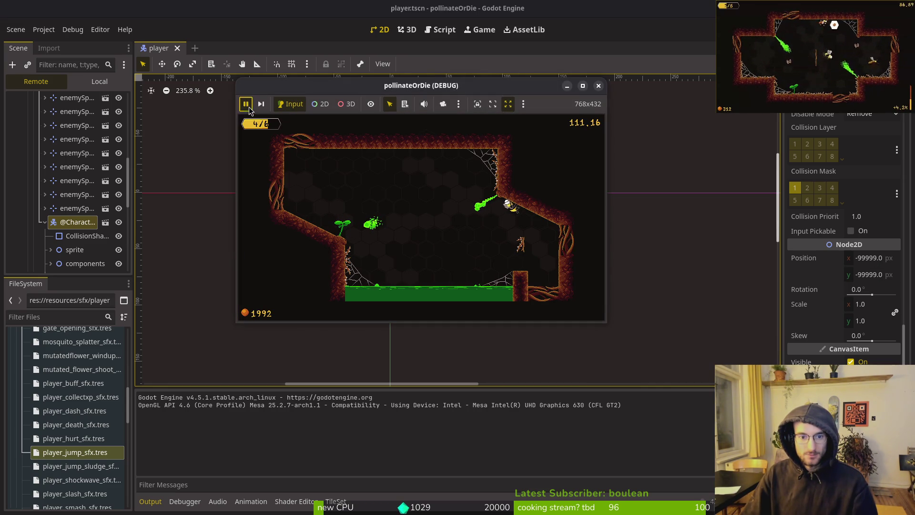
{"action": "left_click", "coordinate": [320, 104]}
{"action": "left_click", "coordinate": [442, 104]}
{"action": "scroll", "coordinate": [453, 205], "scroll_direction": "up", "scroll_amount": 2}
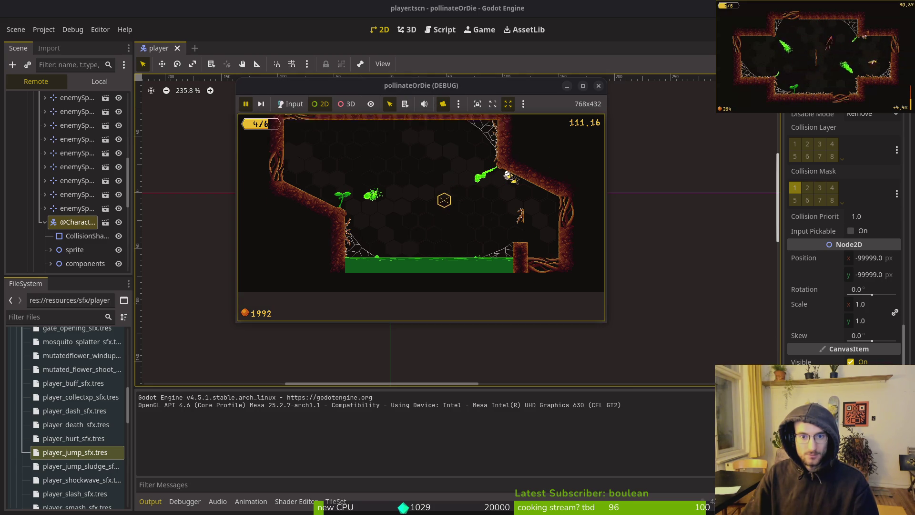